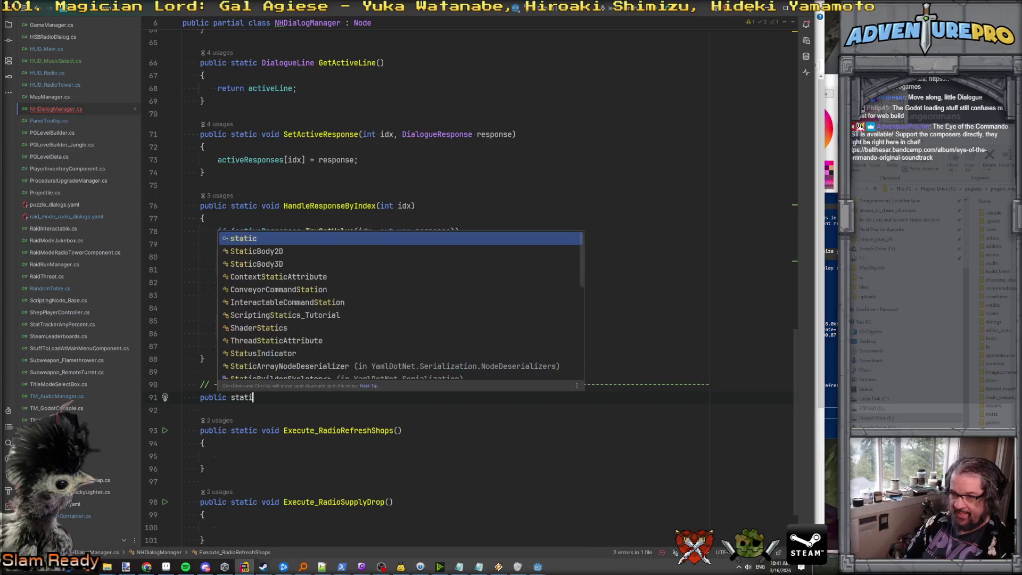
# Step: Add a static void Execute_RadioDoJukebox() method with an empty body
pyautogui.write('()')
pyautogui.press('Return')
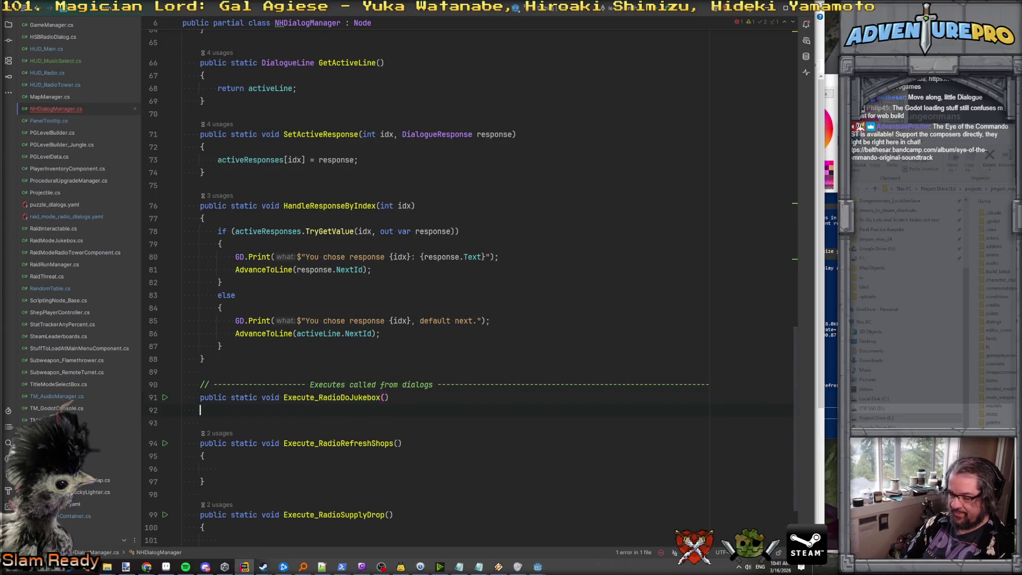
pyautogui.write('{')
pyautogui.press('Return')
pyautogui.press('Down')
pyautogui.press('Down')
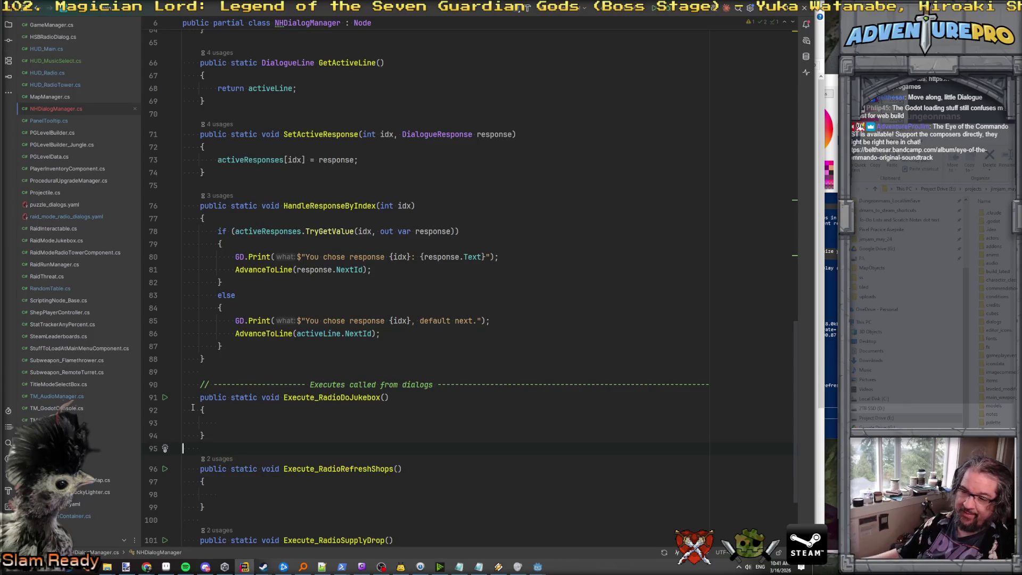
# Step: Search all files for DoRaidModeRadioShopRefresh, taken from raid_mode_radio_dialogs.yaml
pyautogui.scroll(-3, 245, 386)
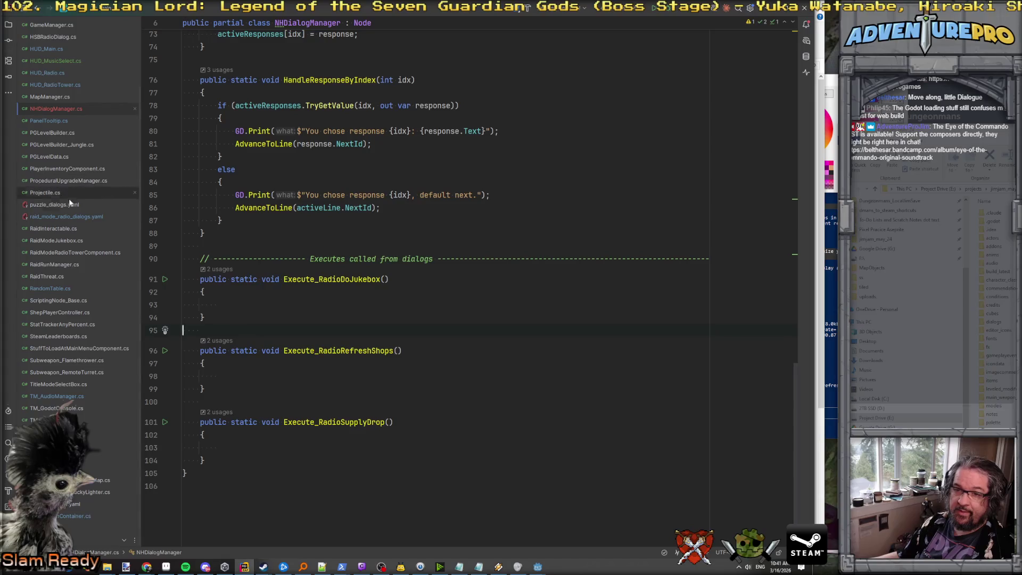
pyautogui.doubleClick(63, 217)
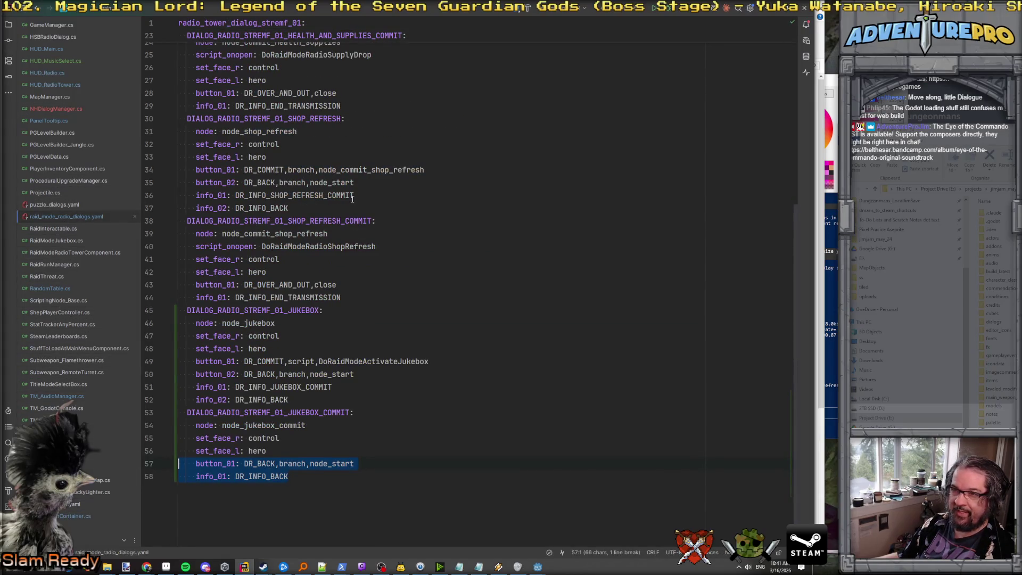
pyautogui.scroll(3, 353, 198)
pyautogui.doubleClick(303, 361)
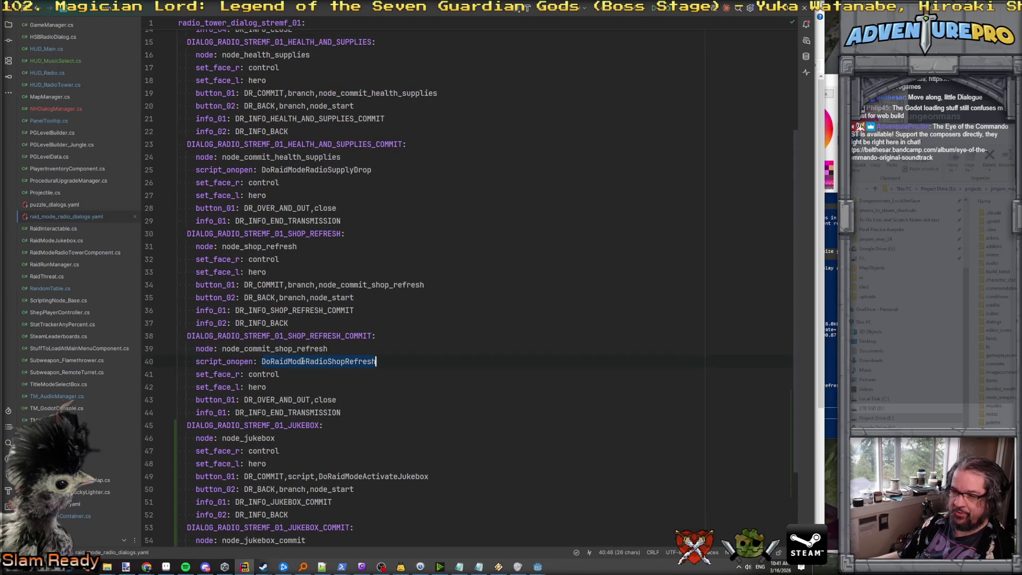
pyautogui.hotkey('ctrl', 'shift', 'f')
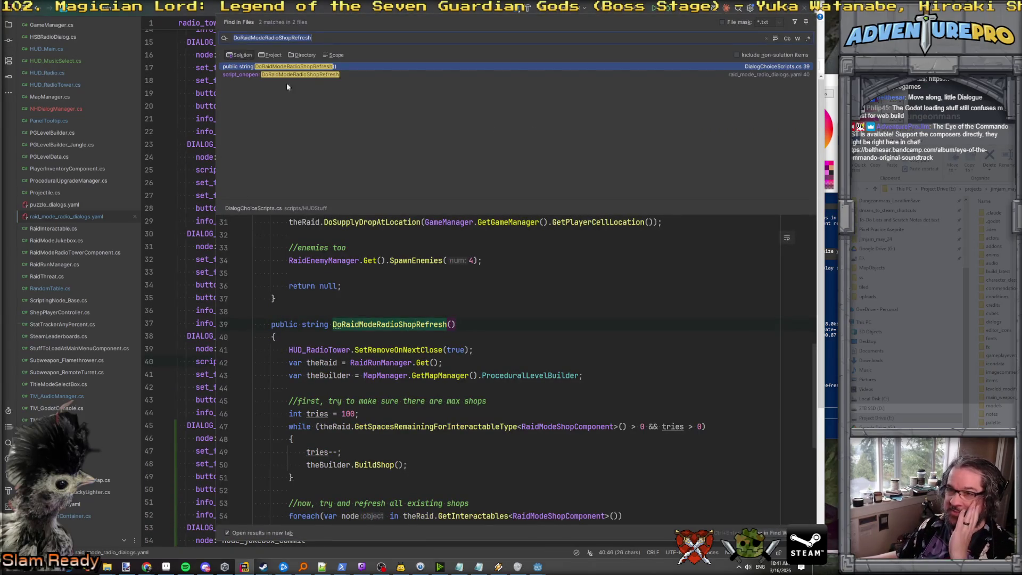
# Step: Inspect the DoRaidModeRadioShopRefresh method in the DialogChoiceScripts.cs preview
pyautogui.scroll(-2, 359, 234)
pyautogui.click(386, 286)
pyautogui.scroll(-1, 389, 284)
pyautogui.scroll(1, 388, 284)
pyautogui.scroll(-1, 389, 284)
pyautogui.scroll(2, 388, 284)
pyautogui.doubleClick(387, 286)
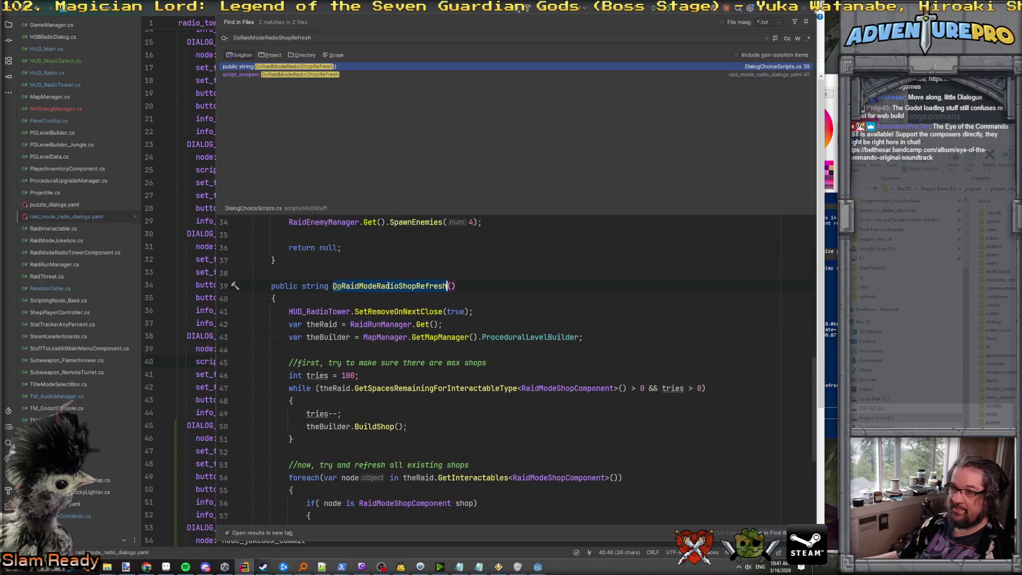
# Step: Read through DialogChoiceScripts.cs up to the DialogChoiceScripts class declaration
pyautogui.scroll(2, 418, 354)
pyautogui.scroll(9, 418, 354)
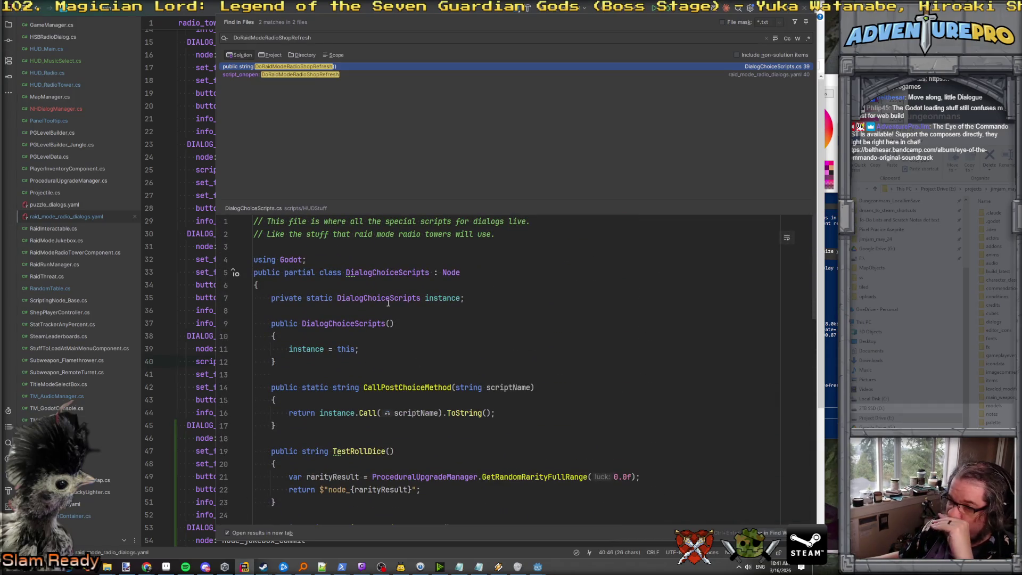
pyautogui.scroll(-4, 384, 341)
pyautogui.scroll(-3, 379, 357)
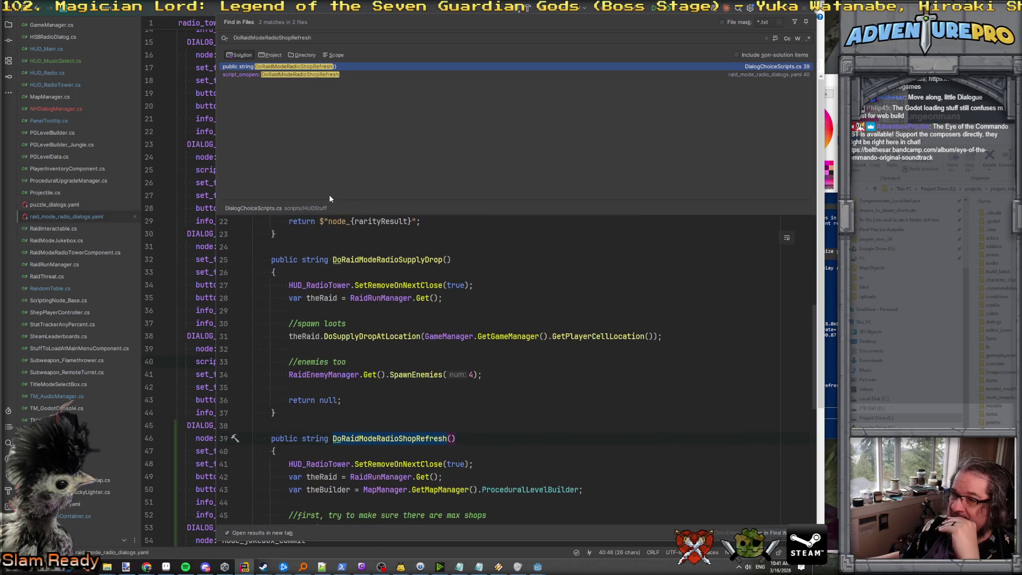
pyautogui.scroll(-1, 372, 366)
pyautogui.scroll(4, 372, 366)
pyautogui.scroll(-5, 371, 367)
pyautogui.scroll(-7, 371, 366)
pyautogui.scroll(10, 373, 346)
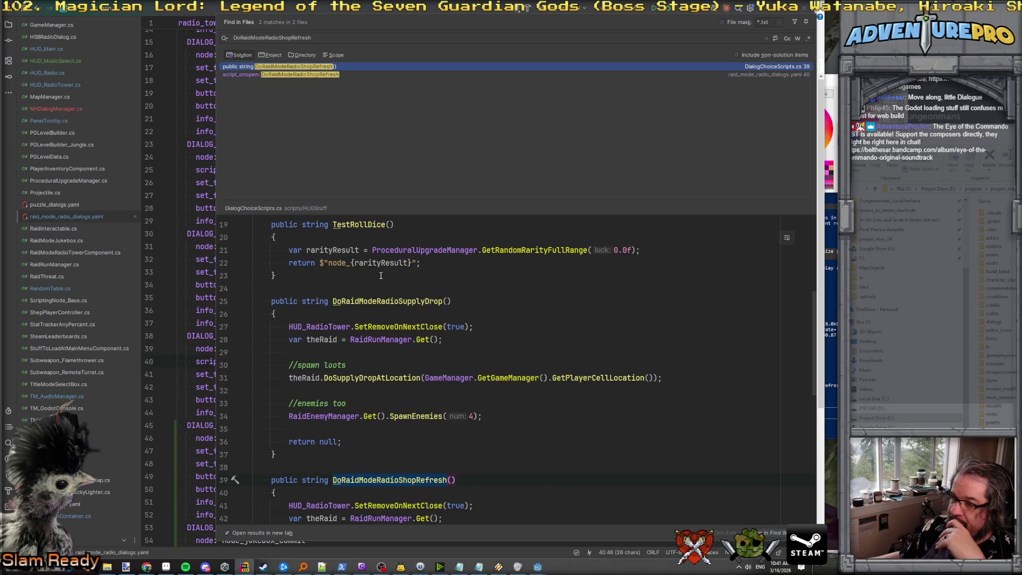
pyautogui.scroll(-4, 406, 291)
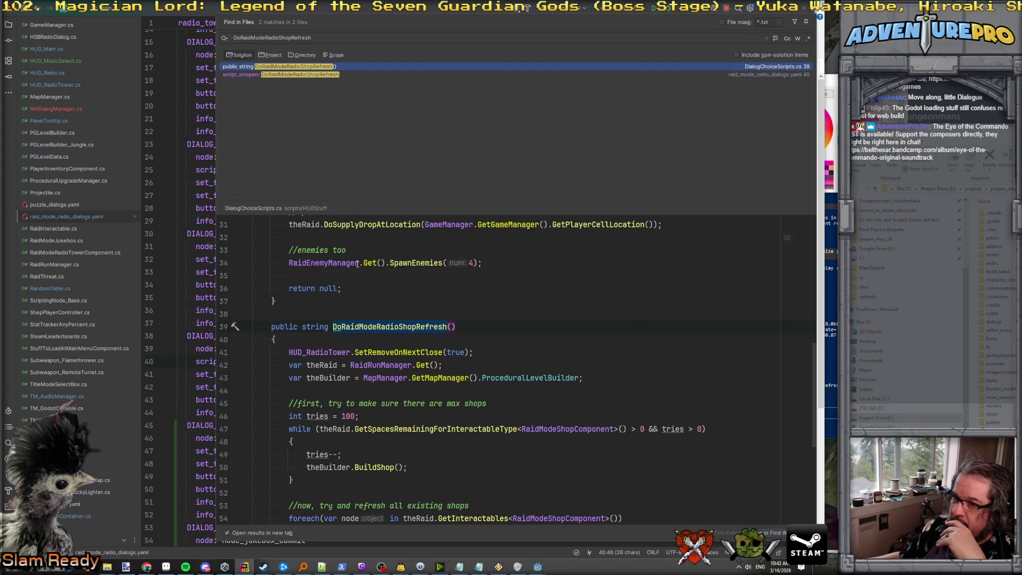
pyautogui.scroll(10, 368, 272)
pyautogui.doubleClick(372, 276)
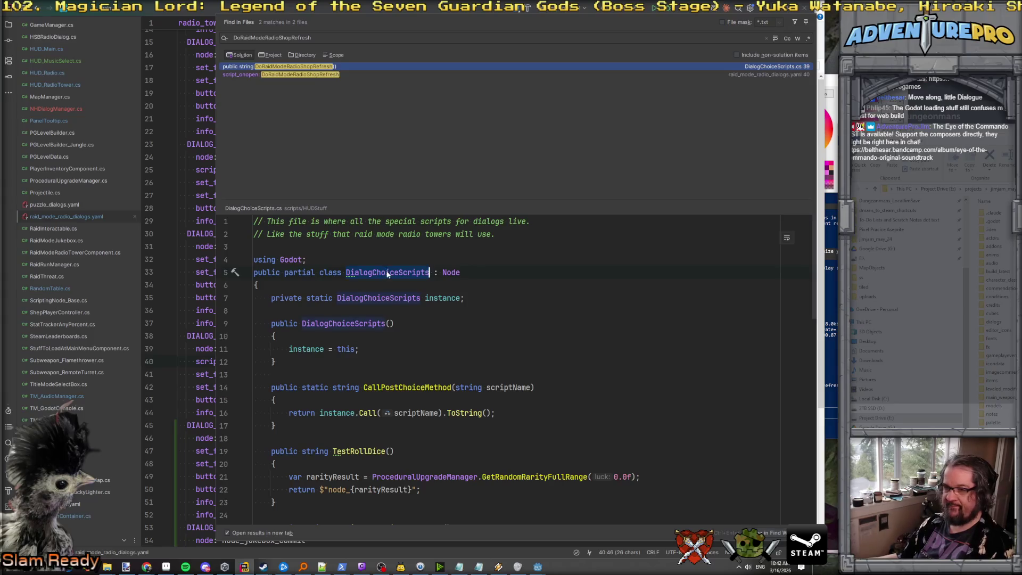
# Step: Close the search results and return to the radio handler bodies in NHDialogManager.cs
pyautogui.click(192, 247)
pyautogui.doubleClick(343, 361)
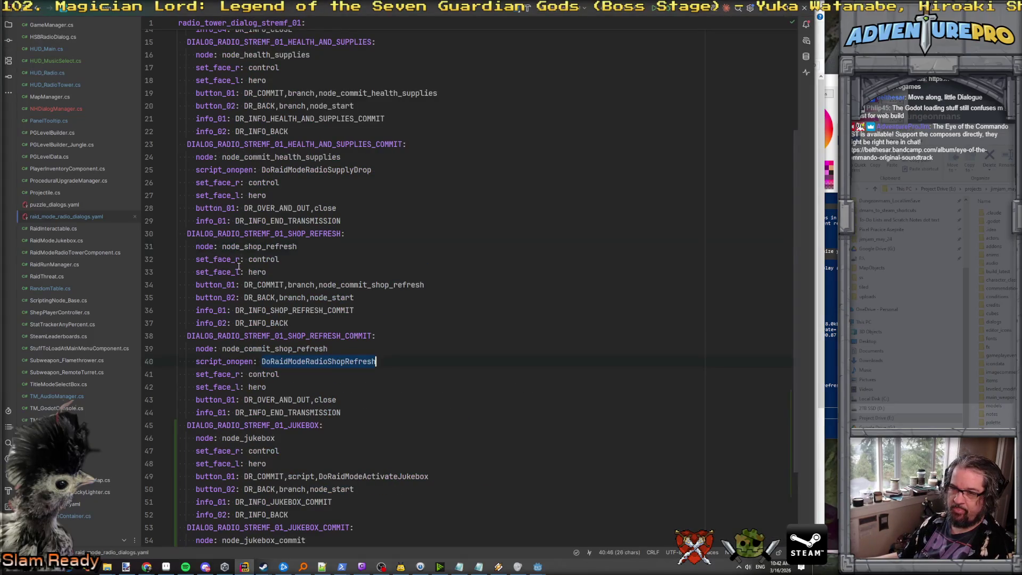
pyautogui.hotkey('ctrl', 'Tab')
pyautogui.click(276, 311)
pyautogui.click(275, 382)
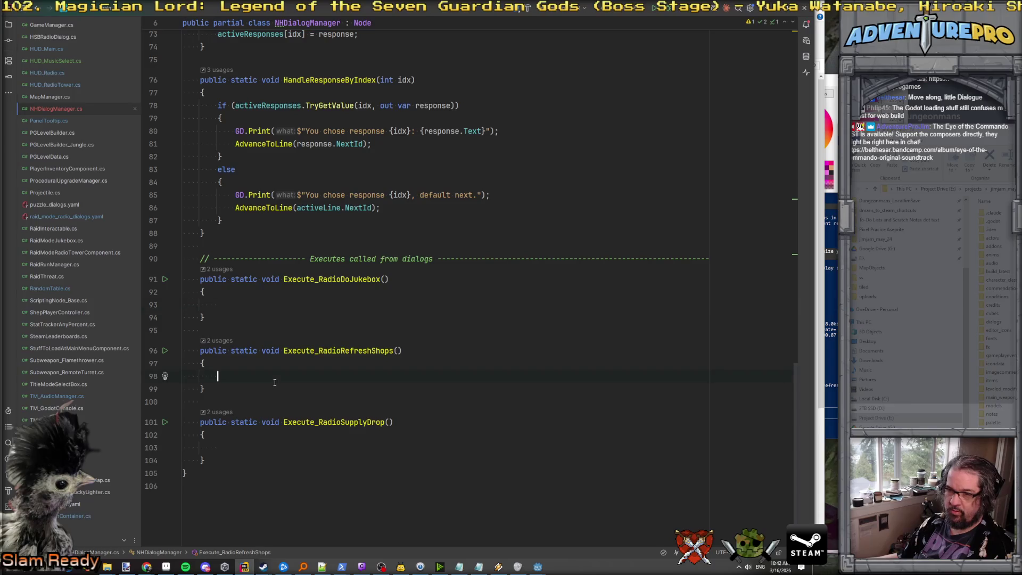
# Step: Start a DialogChoiceScripts. call in Execute_RadioSupplyDrop and browse its member suggestions
pyautogui.click(241, 444)
pyautogui.write('DialogChoiceScripts/')
pyautogui.press('BackSpace')
pyautogui.write('.')
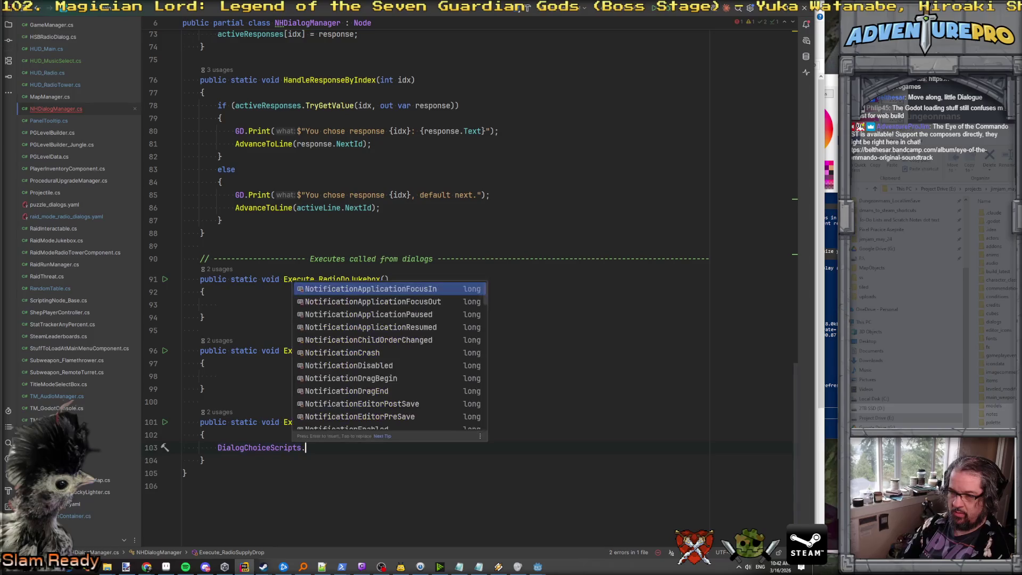
pyautogui.write('di')
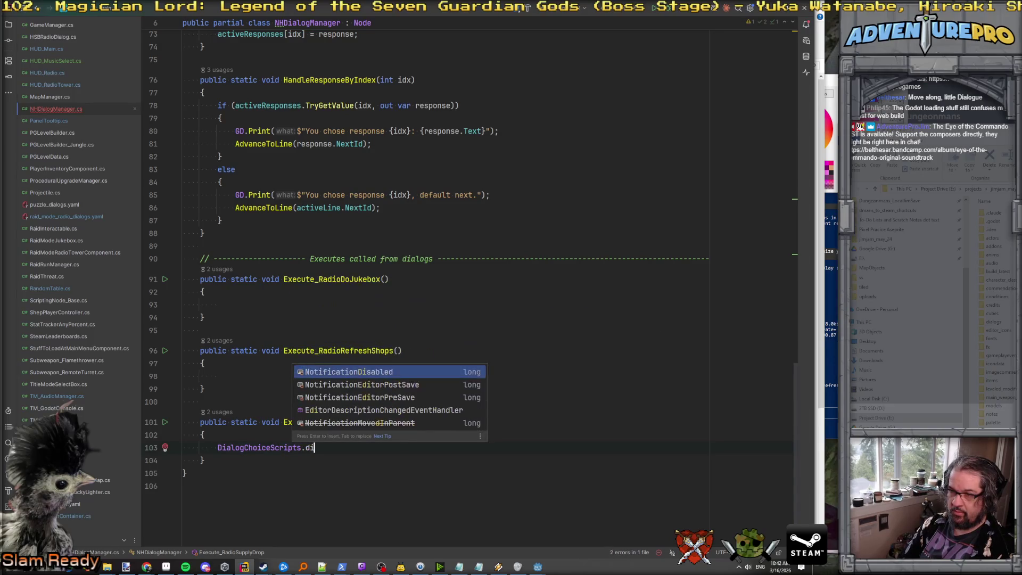
pyautogui.press('BackSpace')
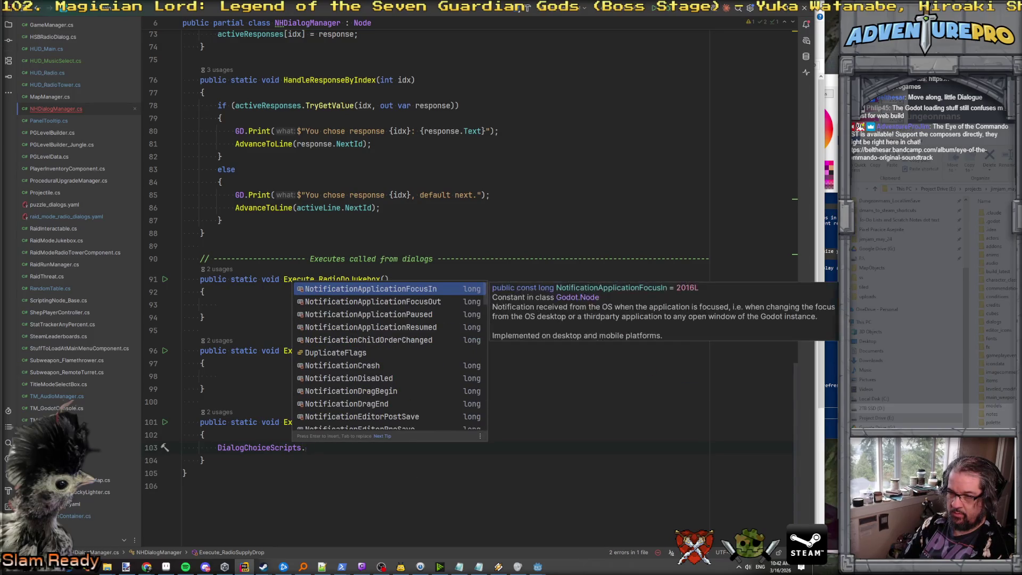
pyautogui.write('r')
pyautogui.press('BackSpace')
pyautogui.write('ins')
pyautogui.press('BackSpace')
pyautogui.press('BackSpace')
pyautogui.press('BackSpace')
pyautogui.press('Escape')
pyautogui.hotkey('ctrl', 'space')
pyautogui.press('Escape')
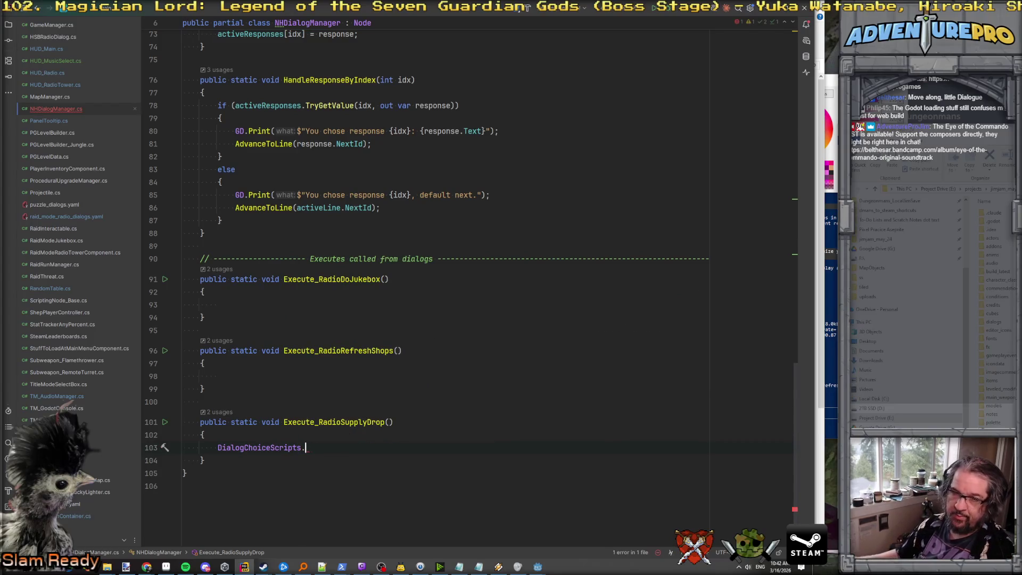
# Step: Search all files for DialogChoiceScripts from line 103
pyautogui.scroll(1, 49, 73)
pyautogui.scroll(3, 49, 73)
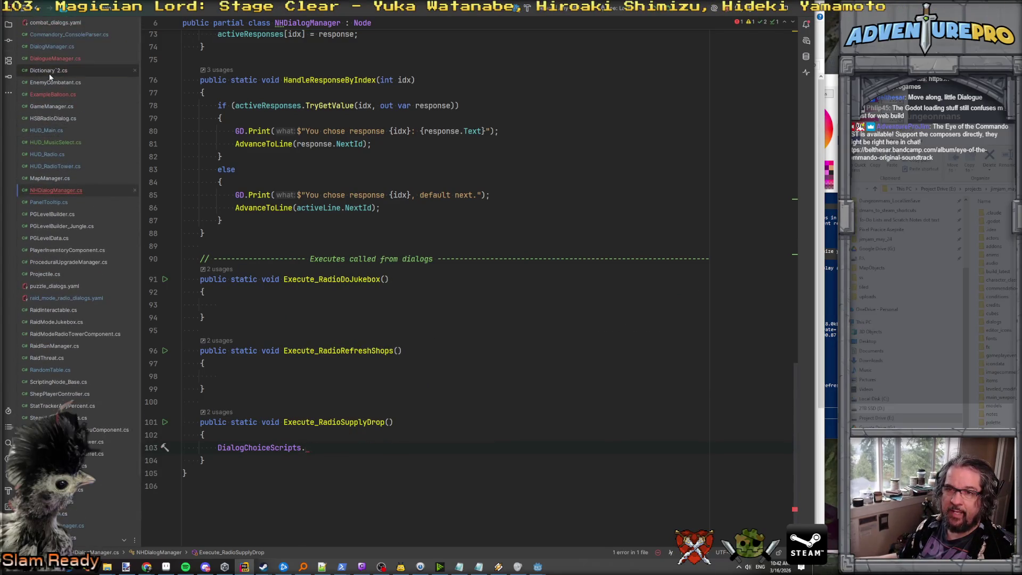
pyautogui.doubleClick(261, 449)
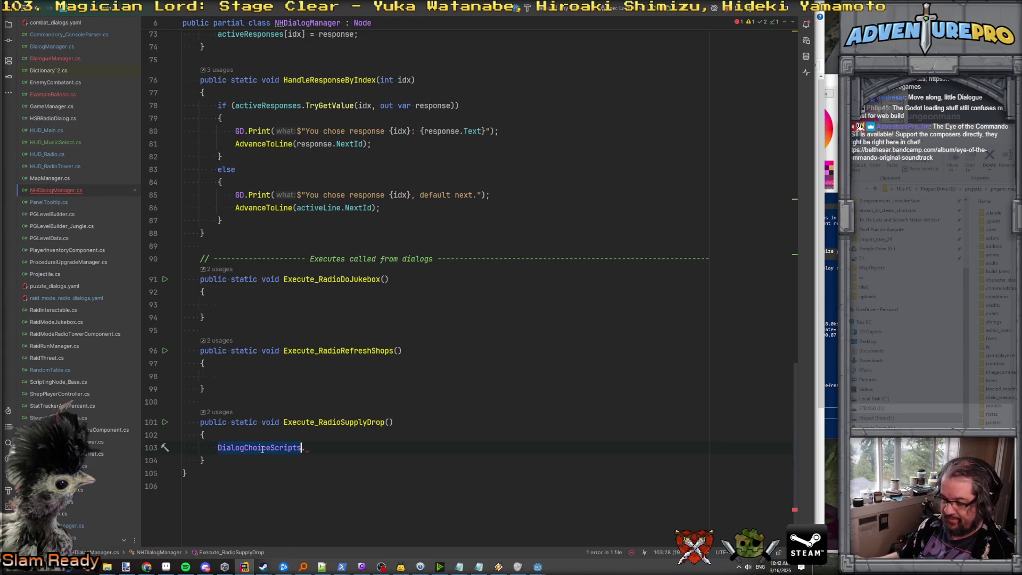
pyautogui.hotkey('ctrl', 'shift', 'f')
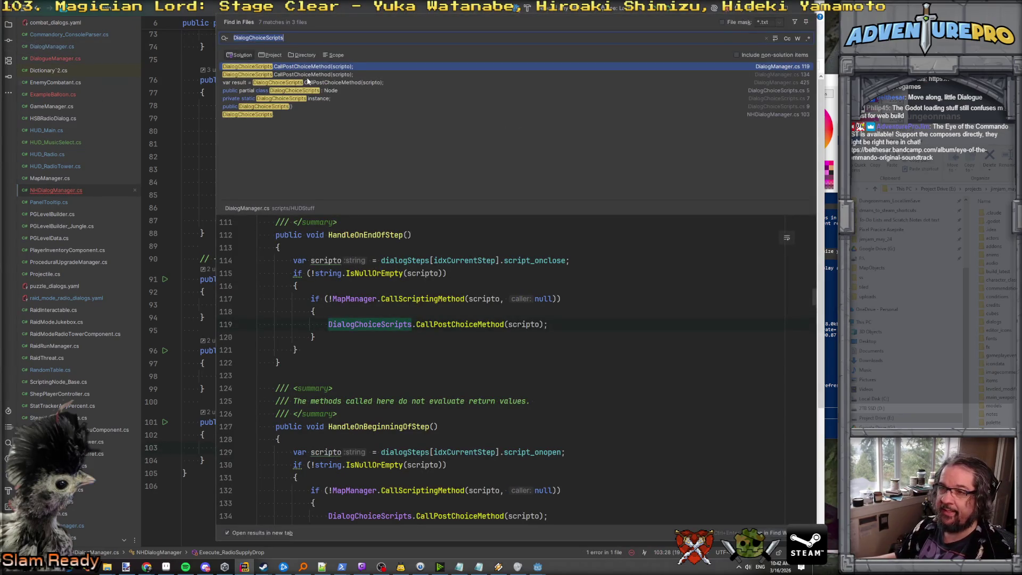
# Step: Select the CallPostChoiceMethod(scripto) call at DialogManager.cs line 425
pyautogui.click(308, 78)
pyautogui.click(319, 83)
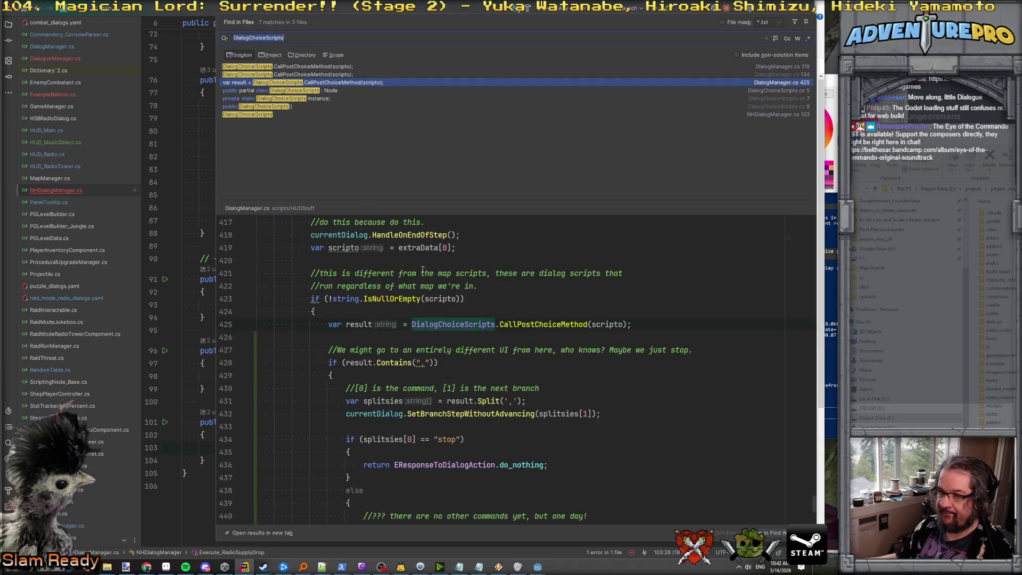
pyautogui.click(536, 322)
pyautogui.click(430, 324)
pyautogui.moveTo(411, 325); pyautogui.dragTo(656, 327)
pyautogui.hotkey('ctrl', 'c')
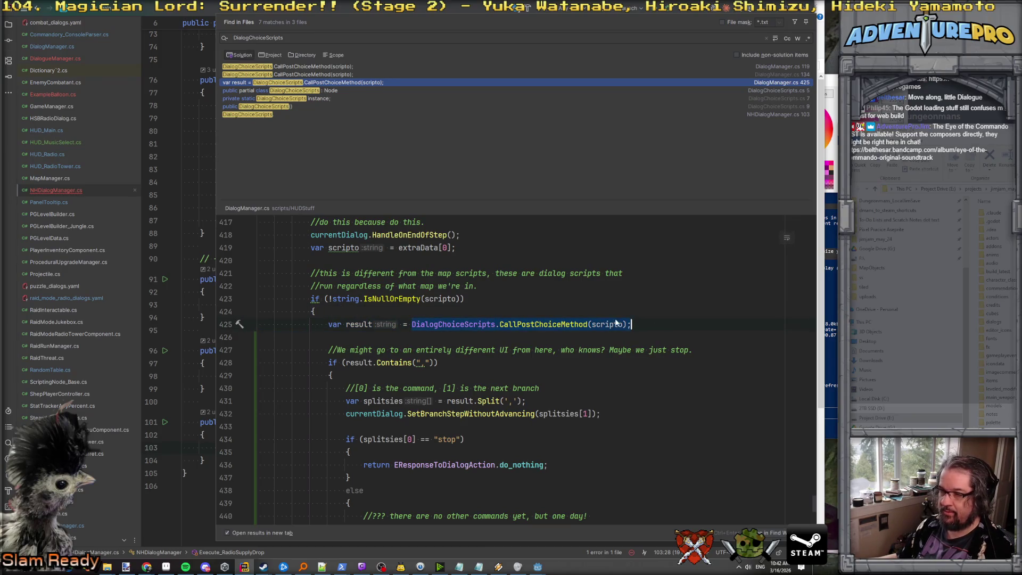
pyautogui.scroll(-3, 616, 322)
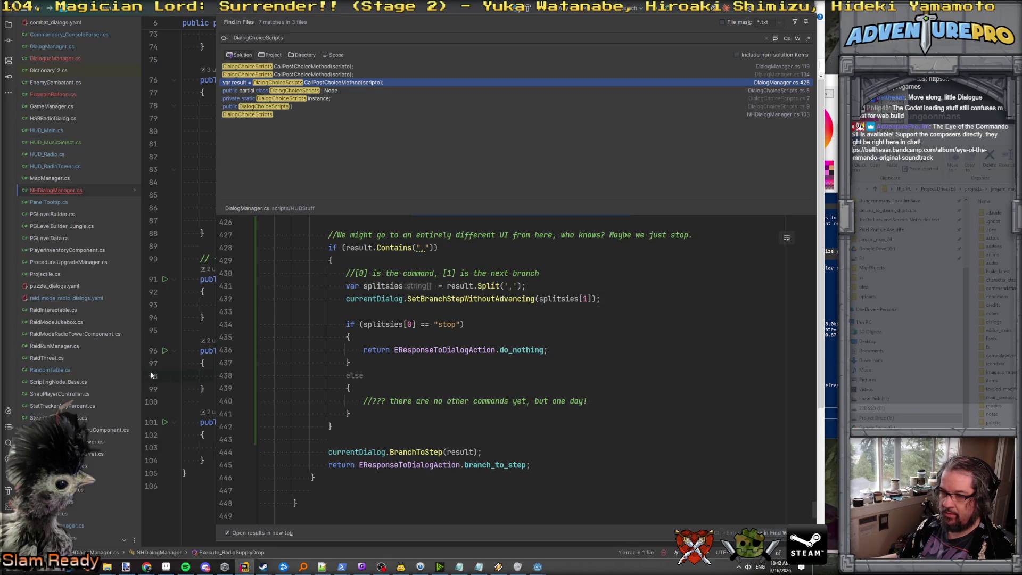
# Step: Replace the unfinished line 103 text with the CallPostChoiceMethod call
pyautogui.click(196, 388)
pyautogui.doubleClick(218, 448)
pyautogui.hotkey('ctrl', 'v')
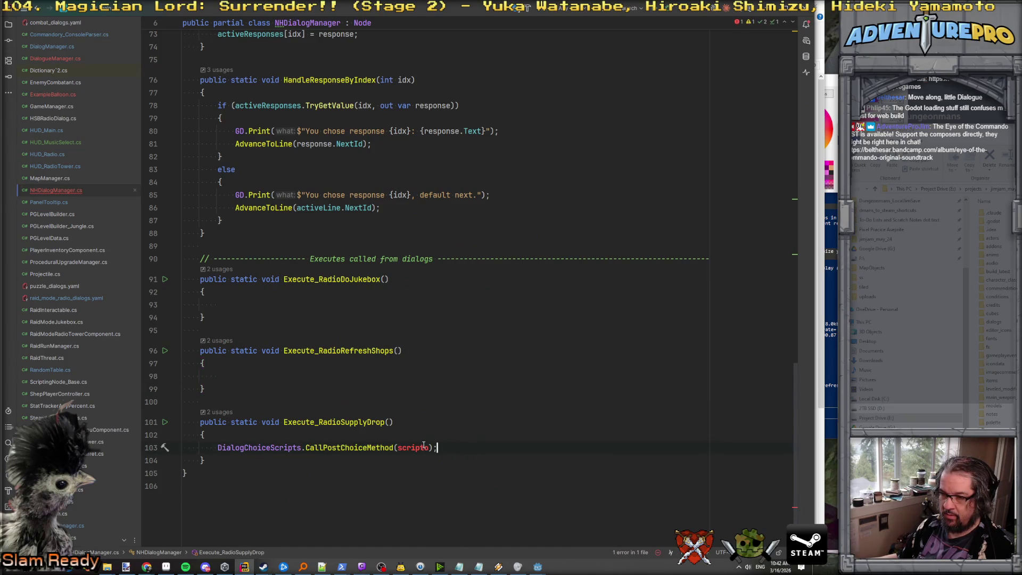
# Step: Replace the scripto argument with the quoted name "DoRaidModeRadioShopRefresh"
pyautogui.doubleClick(416, 448)
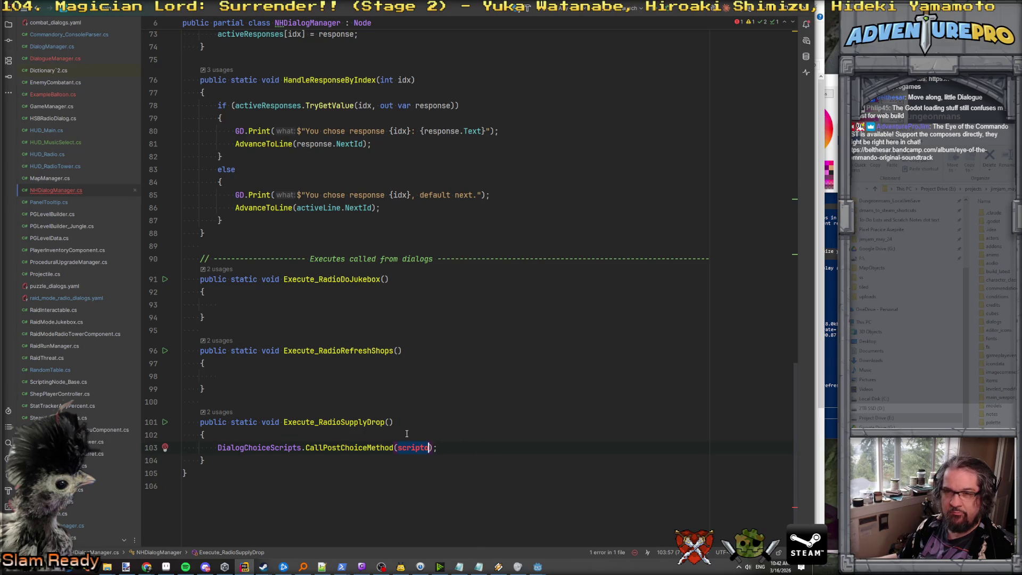
pyautogui.click(61, 298)
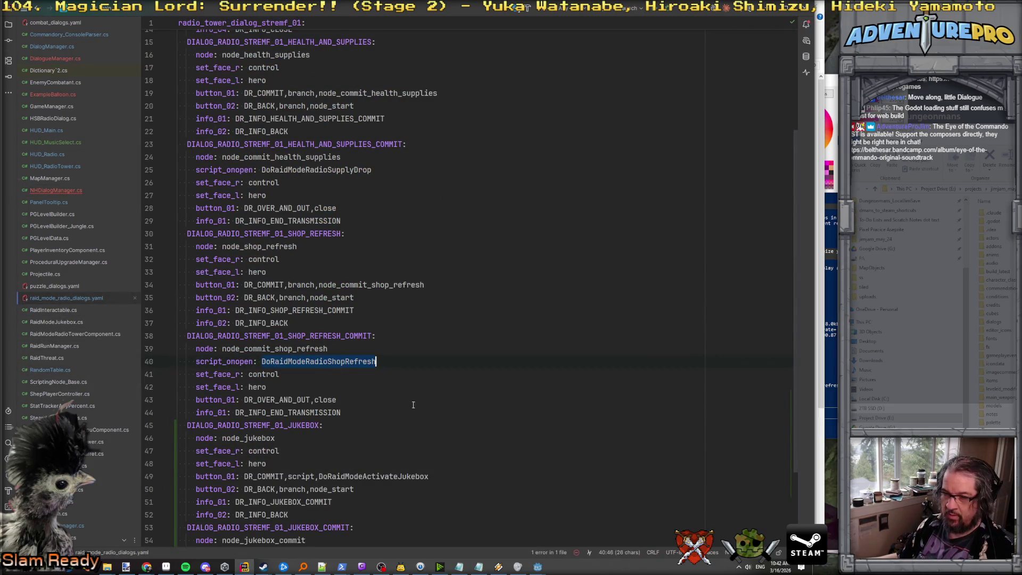
pyautogui.hotkey('ctrl', 'Tab')
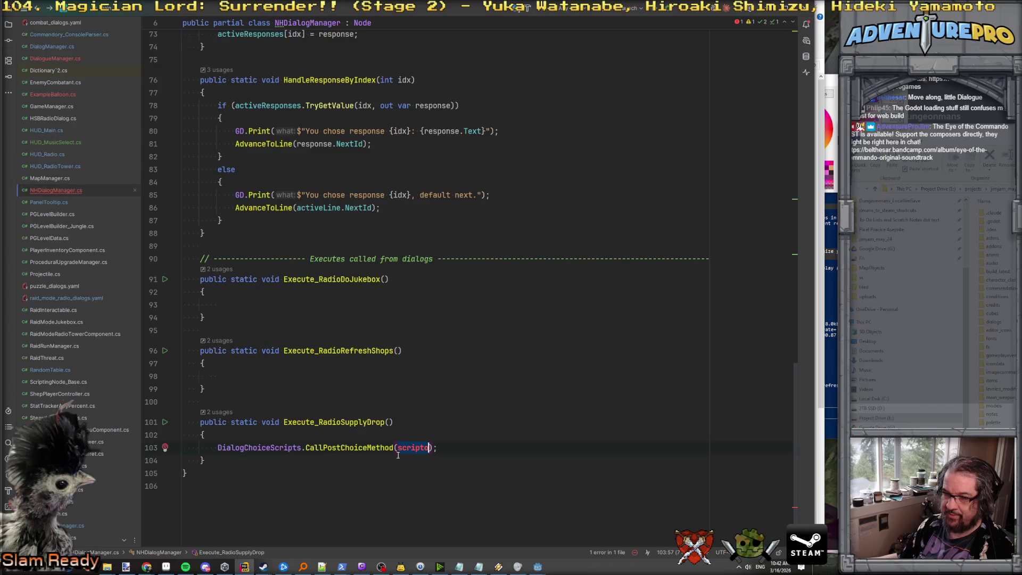
pyautogui.write('DoRaidModeRadioShopRefresh')
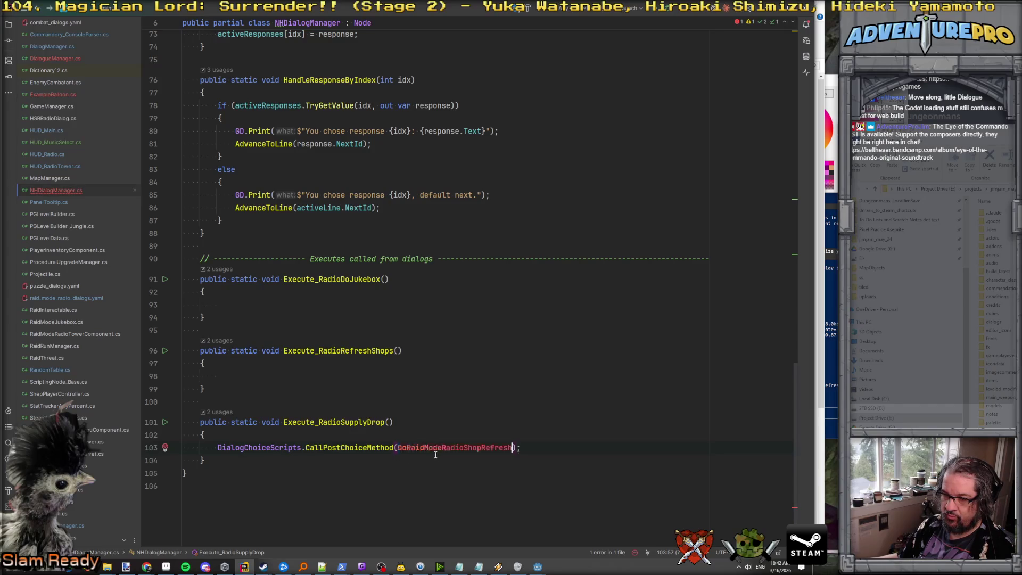
pyautogui.write('"')
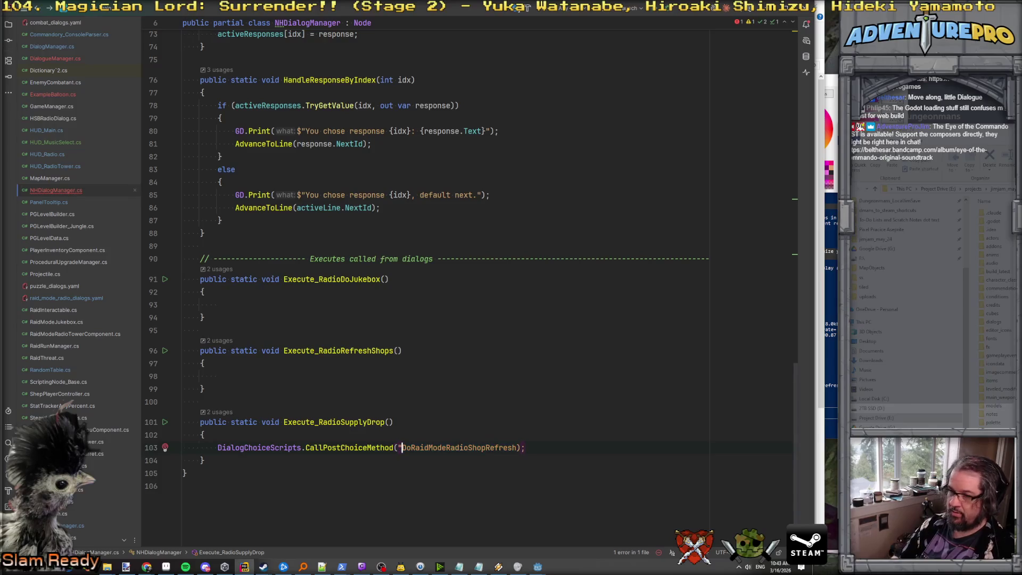
pyautogui.press('End')
pyautogui.press('Left')
pyautogui.press('Left')
pyautogui.write('"')
pyautogui.write('"')
# Step: Copy the CallPostChoiceMethod line into Execute_RadioRefreshShops and remove the leftover blank line
pyautogui.tripleClick(517, 448)
pyautogui.hotkey('ctrl', 'c')
pyautogui.press('Up')
pyautogui.press('Up')
pyautogui.press('Up')
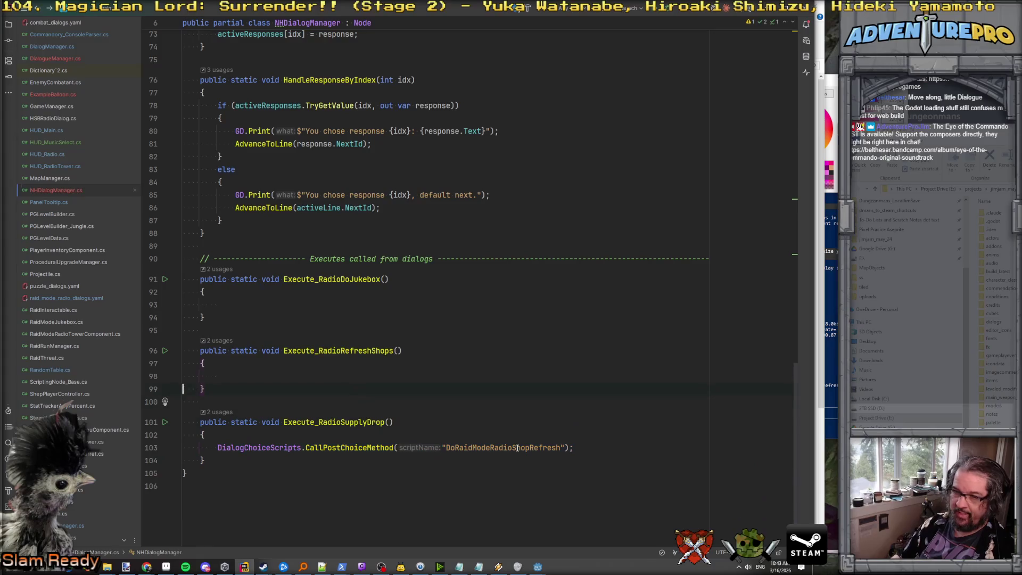
pyautogui.hotkey('ctrl', 'v')
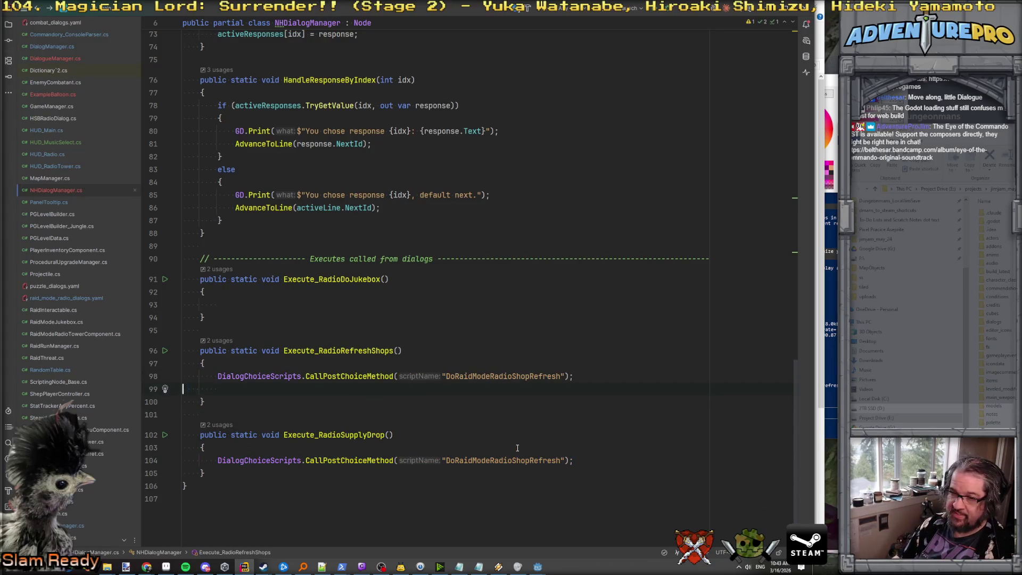
pyautogui.press('Delete')
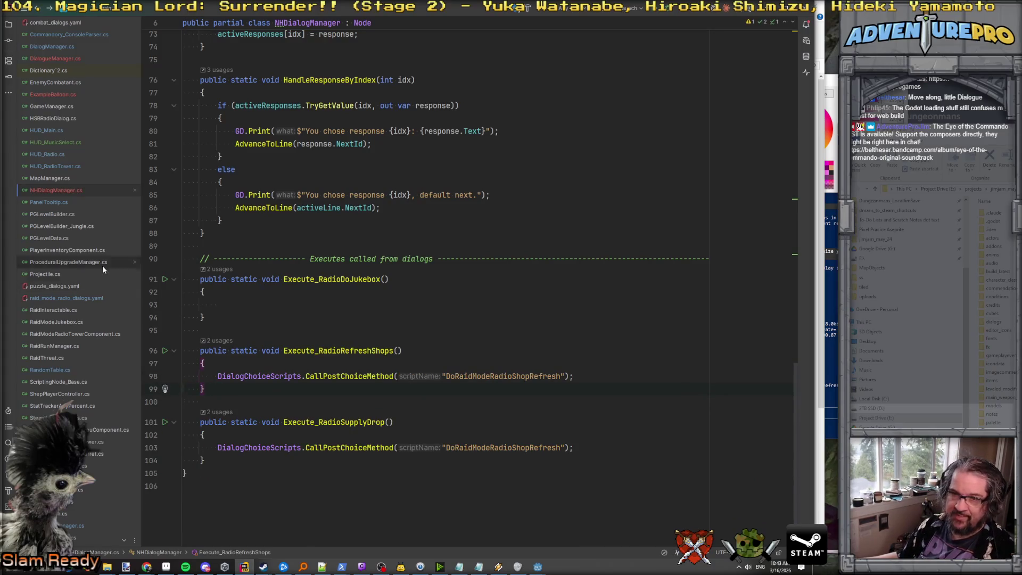
# Step: Select the DoRaidModeRadioSupplyDrop script name in raid_mode_radio_dialogs.yaml
pyautogui.doubleClick(66, 297)
pyautogui.scroll(-2, 359, 433)
pyautogui.scroll(5, 358, 433)
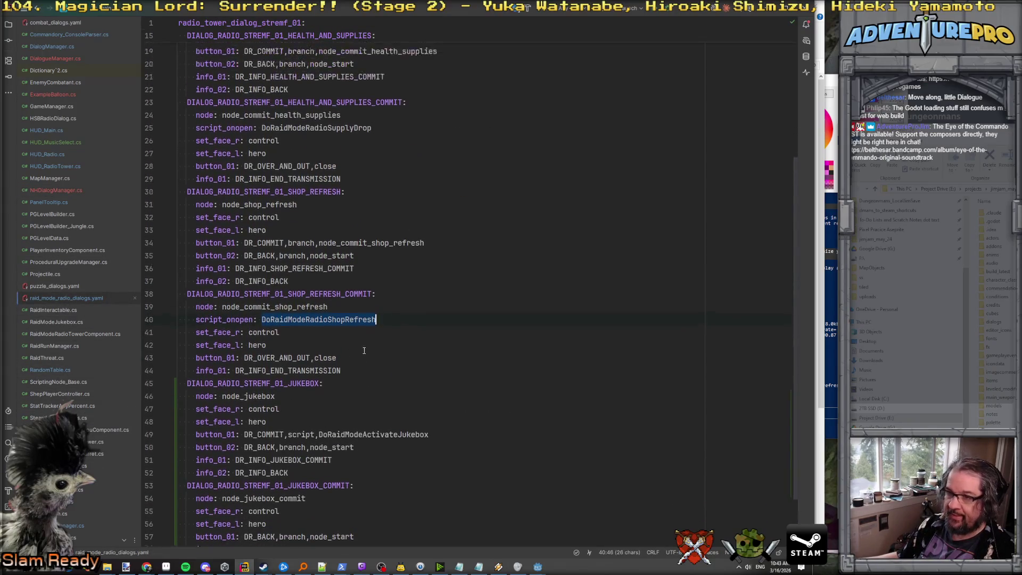
pyautogui.doubleClick(298, 286)
pyautogui.scroll(-5, 469, 444)
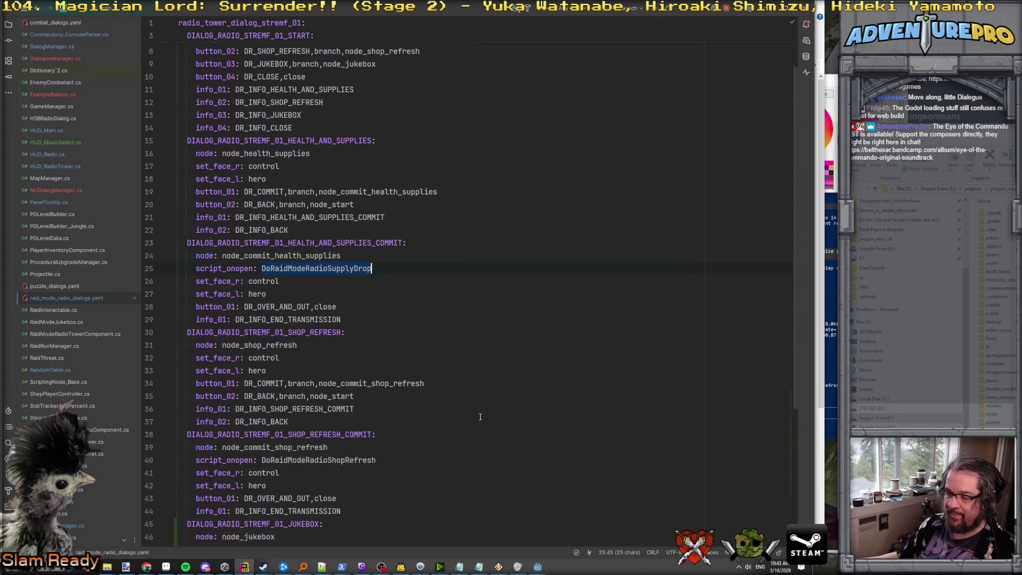
pyautogui.hotkey('alt', 'Tab')
pyautogui.hotkey('alt', 'Tab')
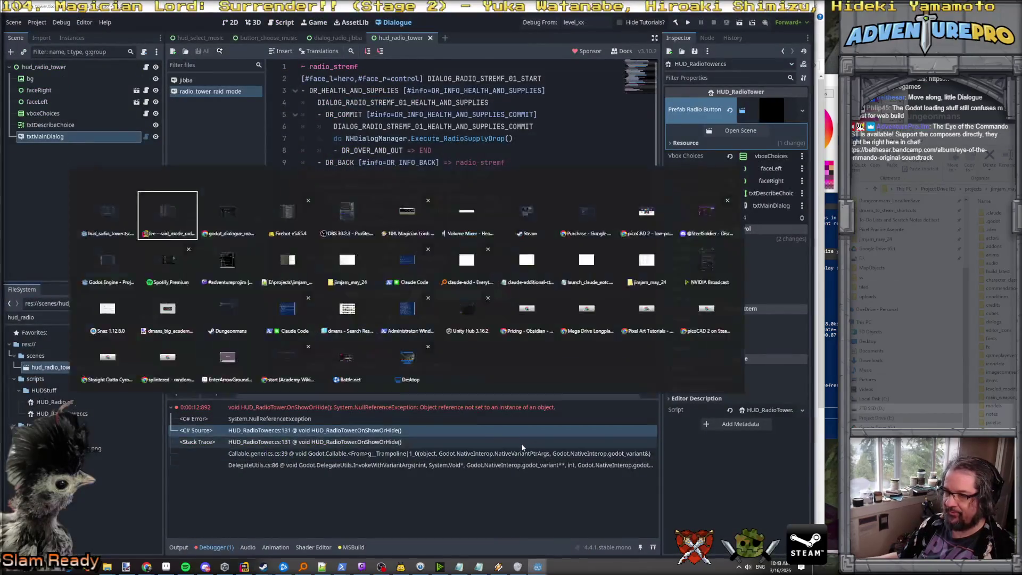
# Step: Change the supply-drop call's script name to DoRaidModeRadioSupplyDrop
pyautogui.hotkey('ctrl', 'Tab')
pyautogui.doubleClick(496, 448)
pyautogui.write('DoRaidModeRadioSupplyDrop')
# Step: Copy the refresh-shops CallPostChoiceMethod line into Execute_RadioDoJukebox
pyautogui.press('Up')
pyautogui.press('Up')
pyautogui.press('Up')
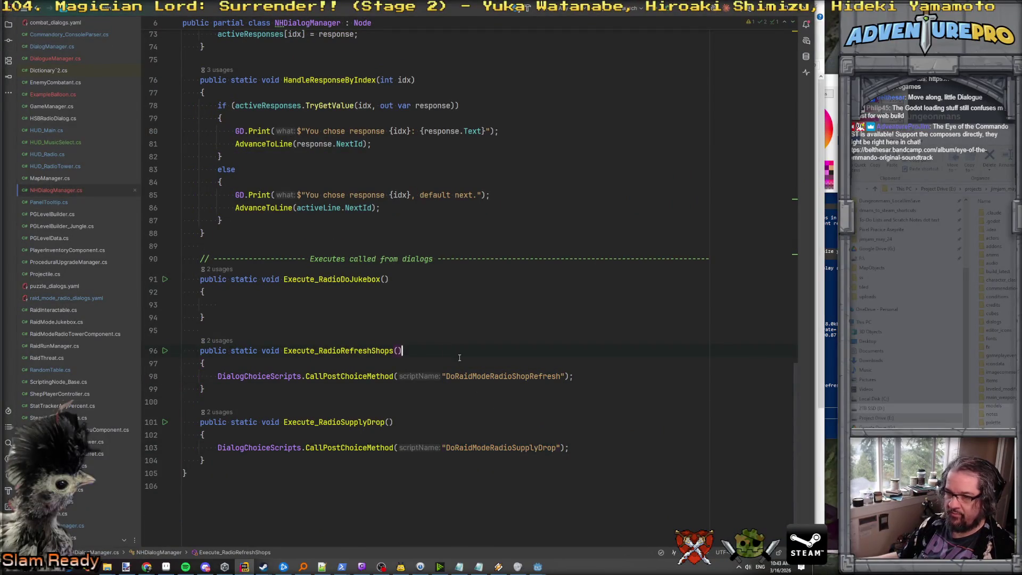
pyautogui.press('Down')
pyautogui.press('Home')
pyautogui.hotkey('shift', 'Down')
pyautogui.hotkey('ctrl', 'c')
pyautogui.press('Up')
pyautogui.press('Up')
pyautogui.press('Up')
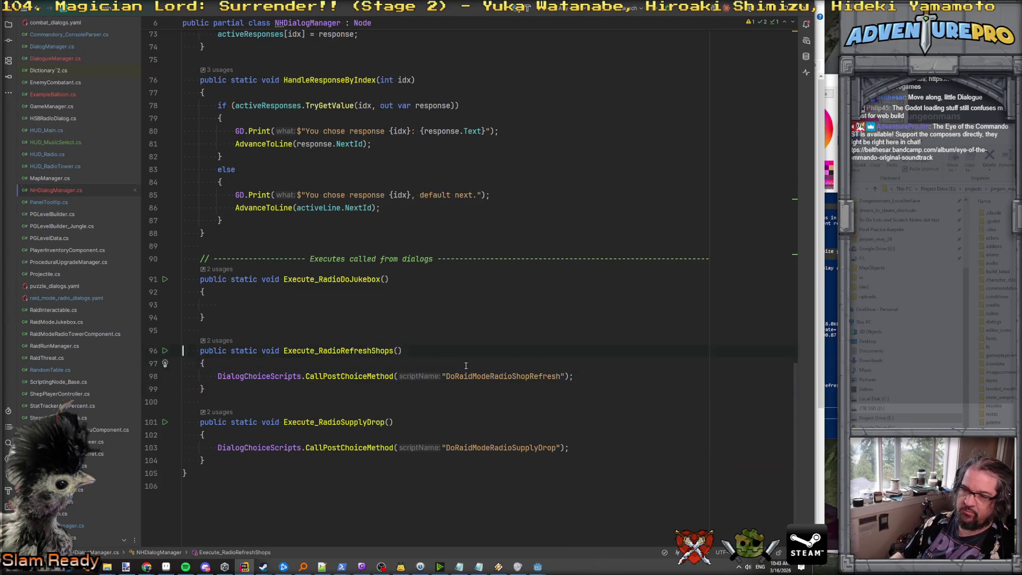
pyautogui.hotkey('ctrl', 'v')
pyautogui.press('Delete')
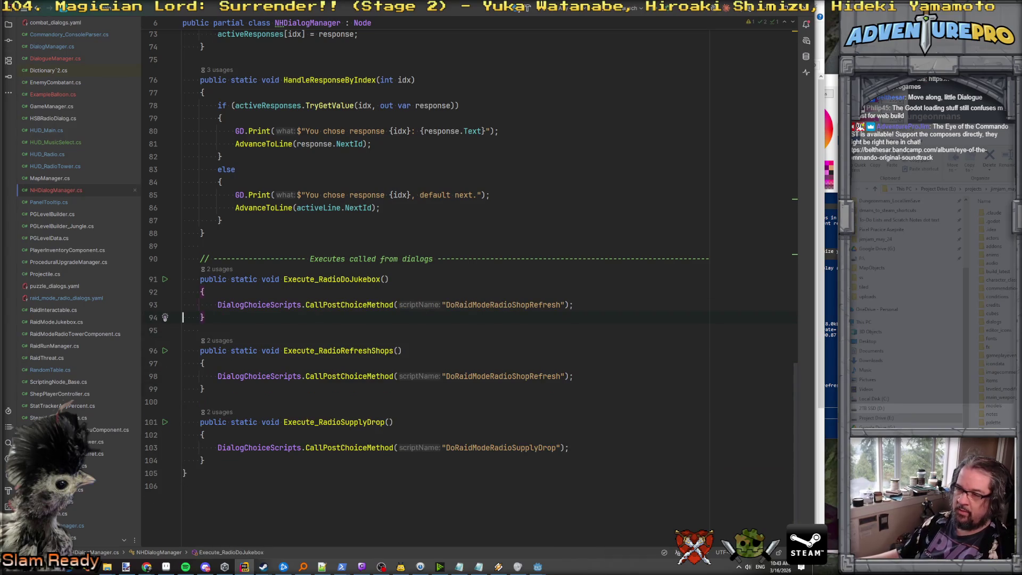
# Step: Set the jukebox call's script name to DoRaidModeActivateJukebox from the yaml file
pyautogui.doubleClick(499, 305)
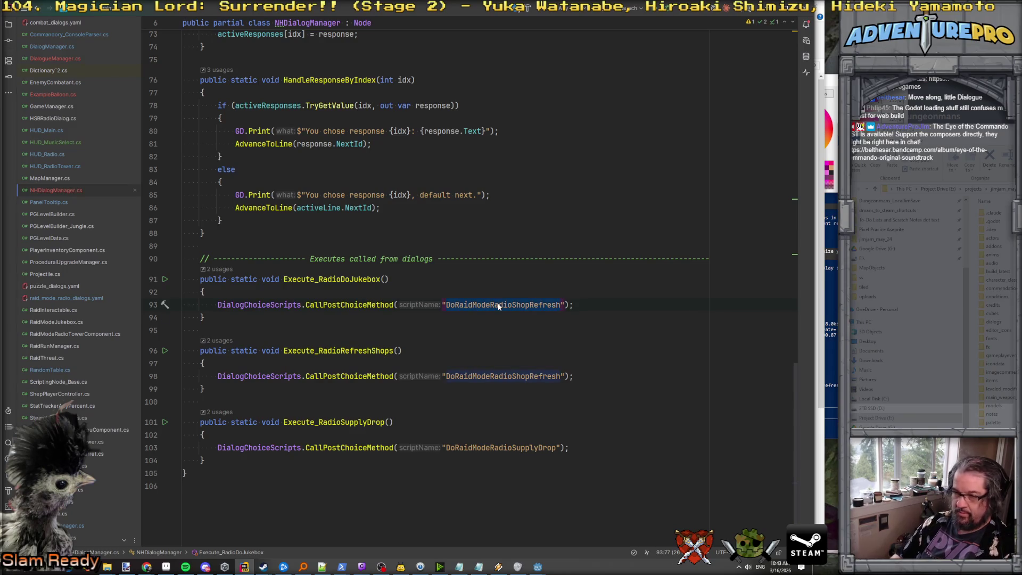
pyautogui.click(64, 297)
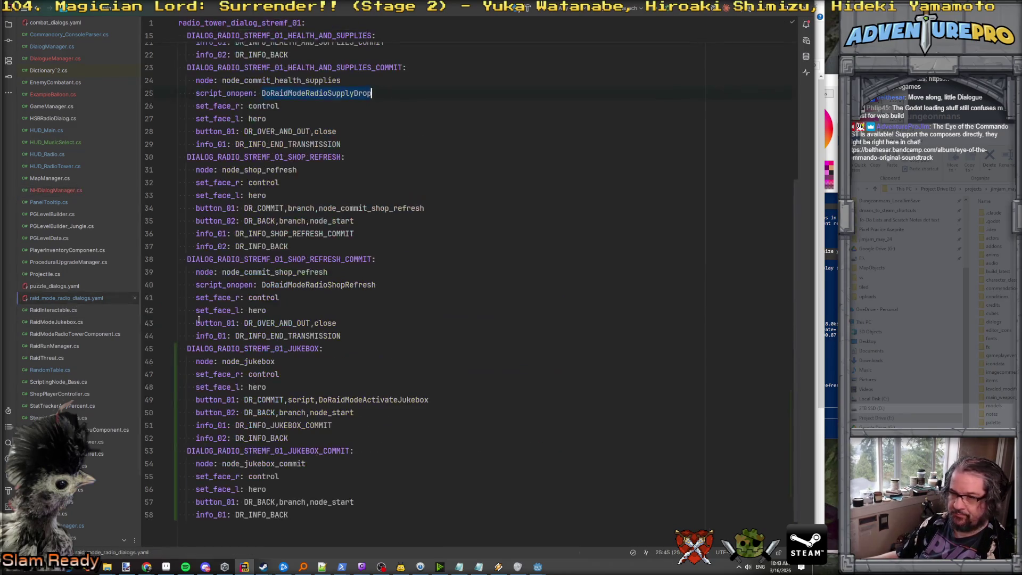
pyautogui.doubleClick(362, 400)
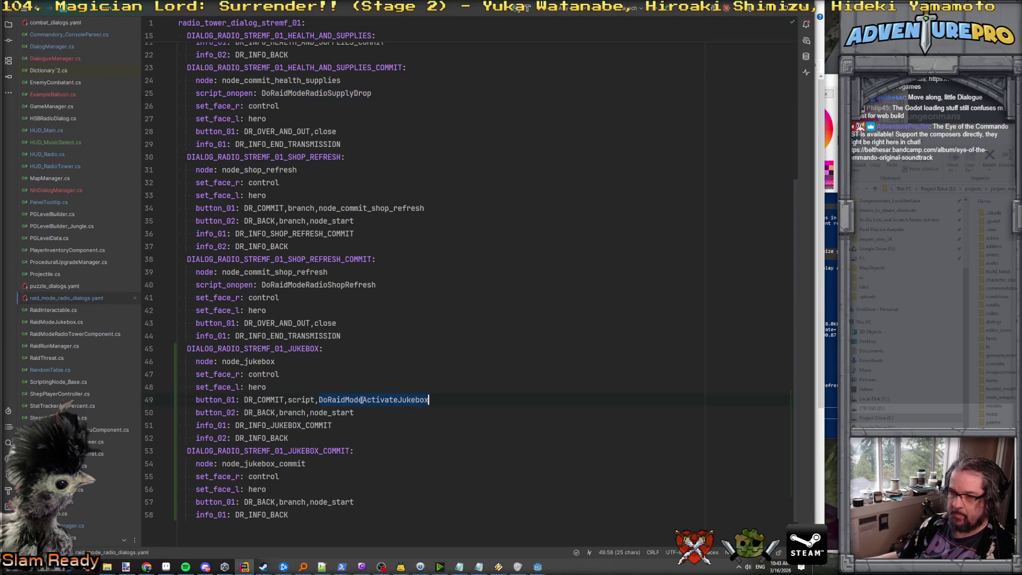
pyautogui.hotkey('alt', 'Tab')
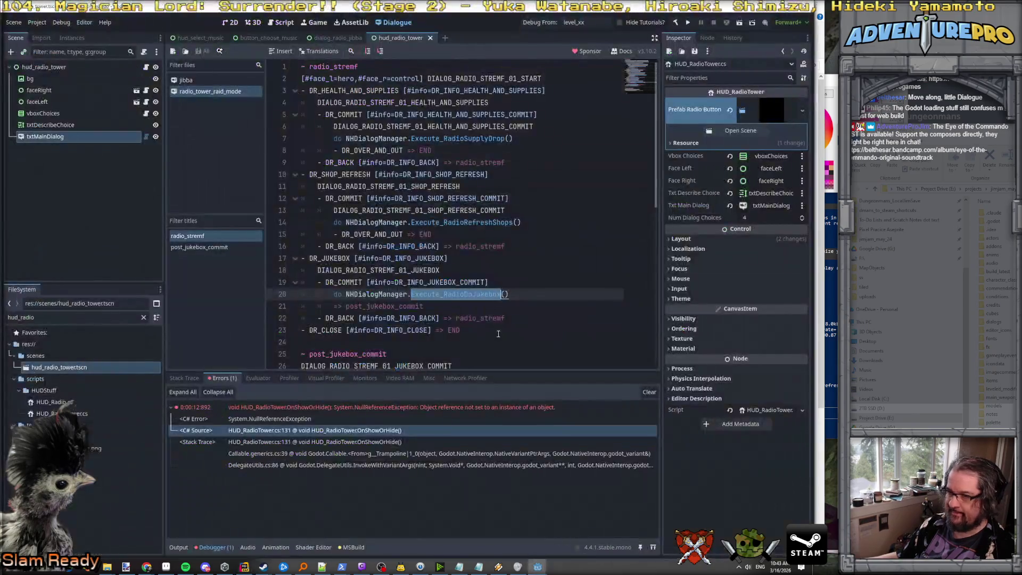
pyautogui.hotkey('alt', 'Tab')
pyautogui.hotkey('ctrl', 'Tab')
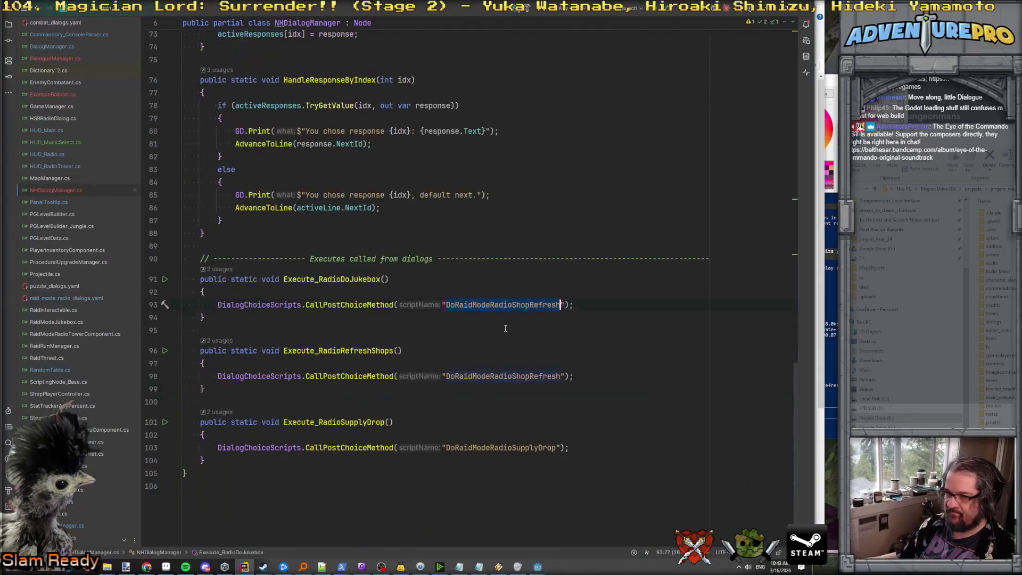
pyautogui.hotkey('ctrl', 'v')
# Step: Search all files for DoRaidModeActivateJukebox
pyautogui.doubleClick(496, 304)
pyautogui.hotkey('ctrl', 'shift', 'f')
pyautogui.press('Down')
pyautogui.press('Down')
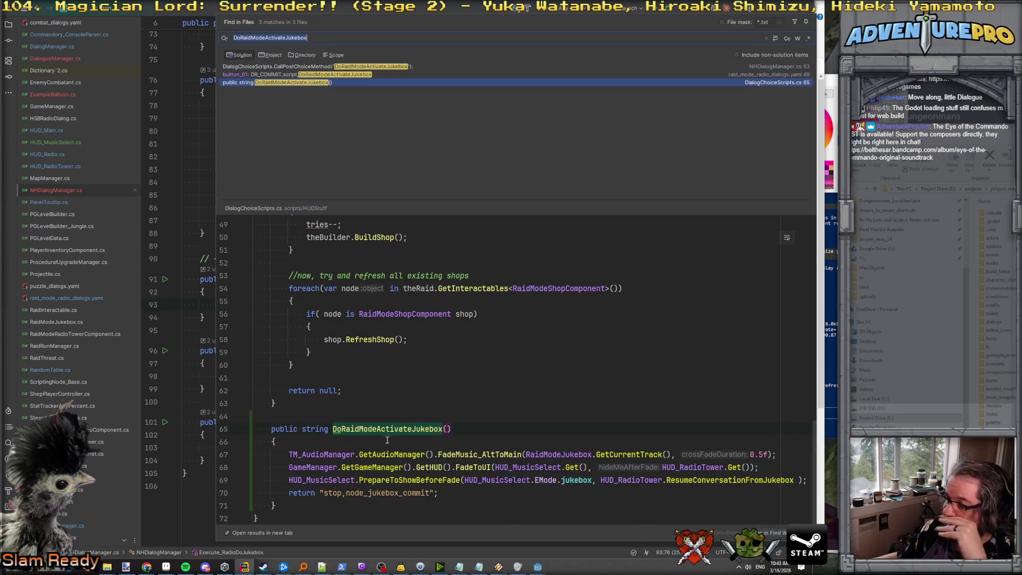
# Step: Review the DoRaidModeActivateJukebox method in the DialogChoiceScripts.cs preview
pyautogui.click(425, 468)
pyautogui.click(412, 493)
pyautogui.press('Left')
pyautogui.click(389, 493)
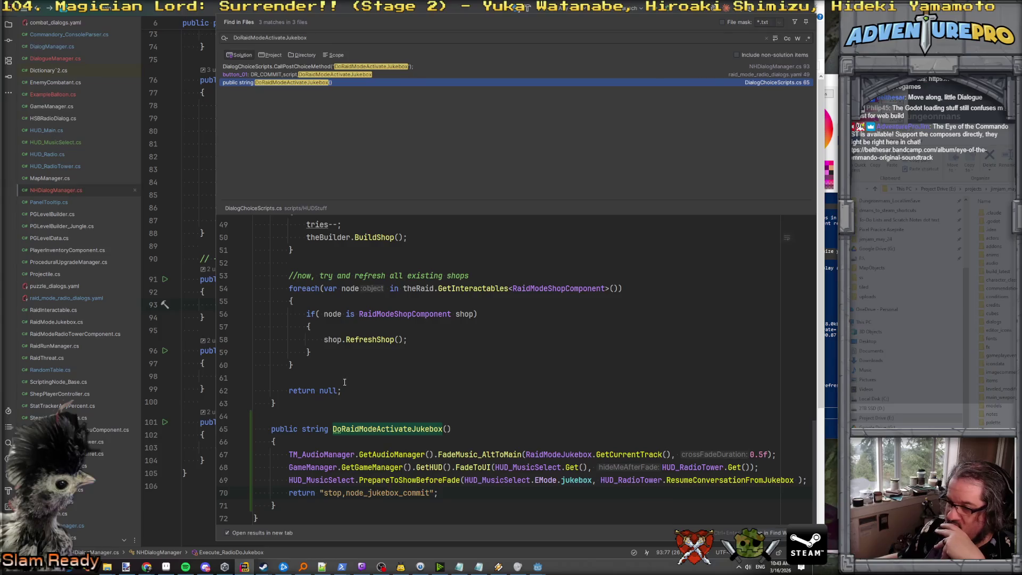
pyautogui.scroll(7, 369, 421)
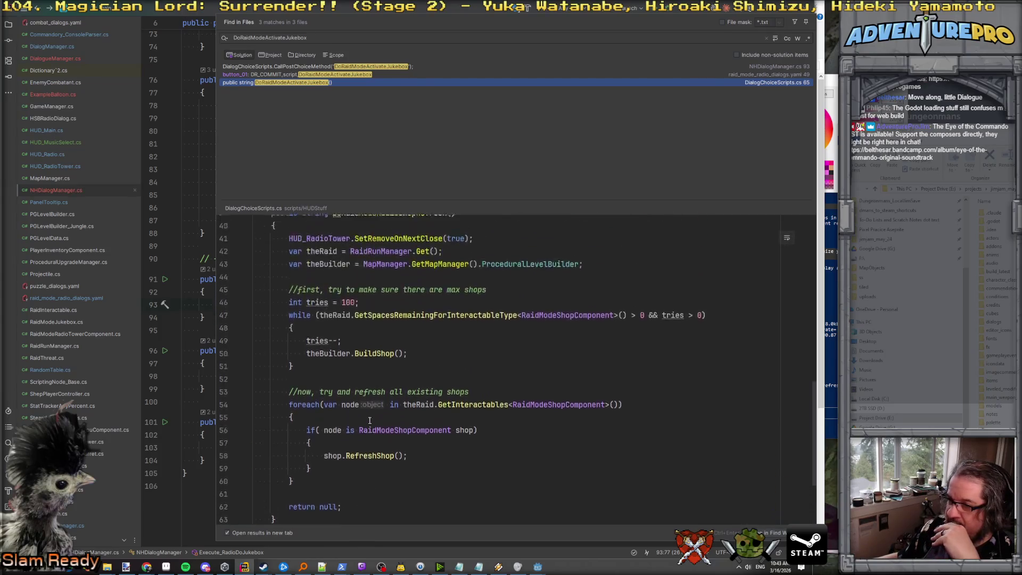
pyautogui.scroll(-5, 369, 420)
pyautogui.scroll(-2, 369, 421)
pyautogui.doubleClick(364, 429)
# Step: Close the search results and return to the Execute_RadioDoJukebox handler
pyautogui.scroll(6, 363, 432)
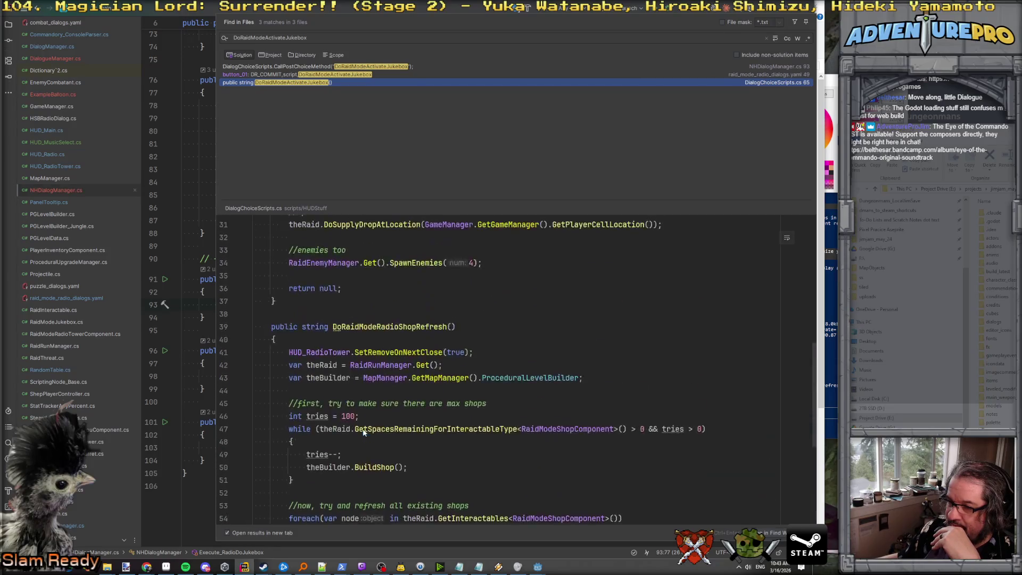
pyautogui.scroll(-5, 363, 431)
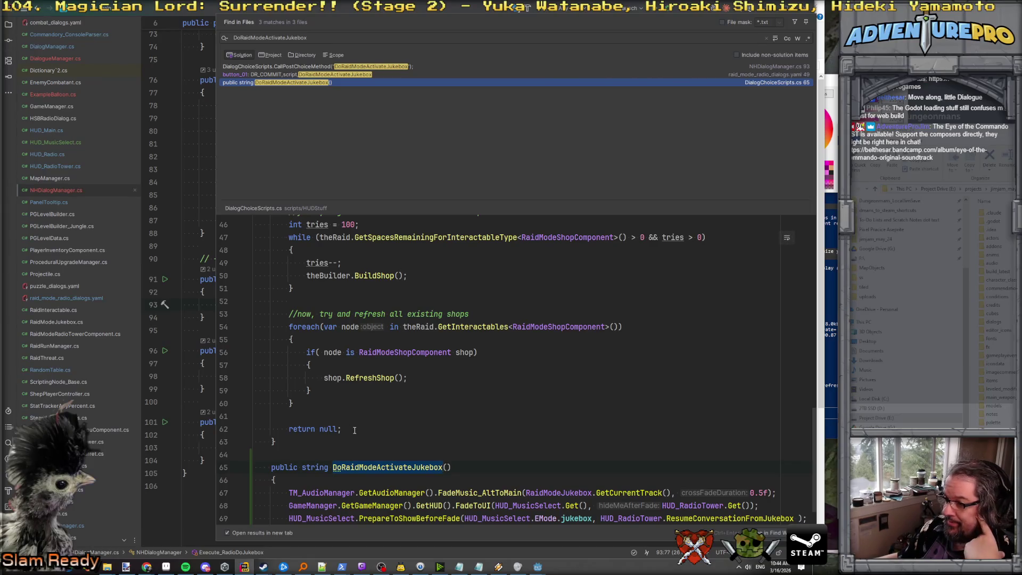
pyautogui.scroll(-1, 355, 430)
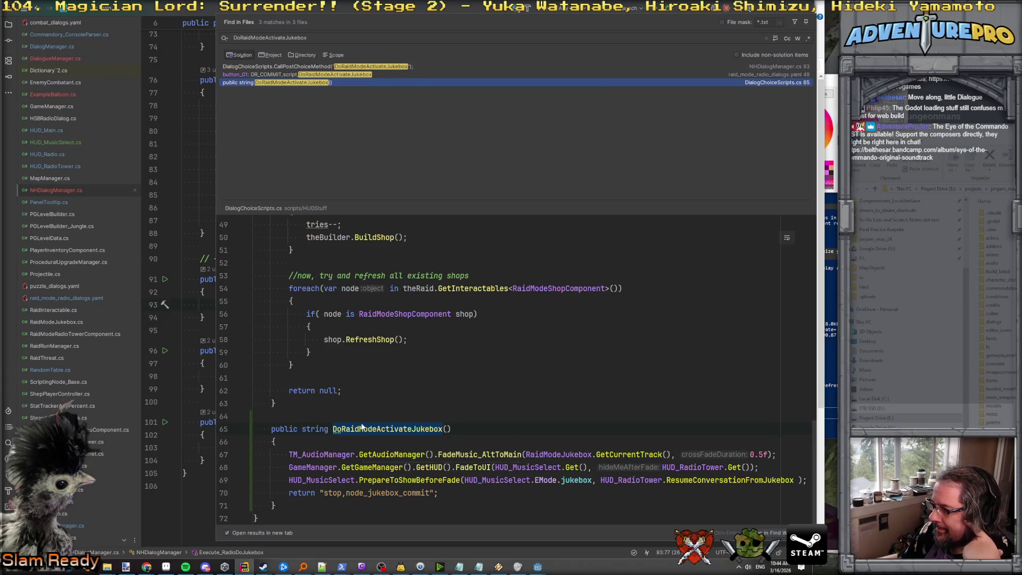
pyautogui.click(210, 366)
pyautogui.click(430, 306)
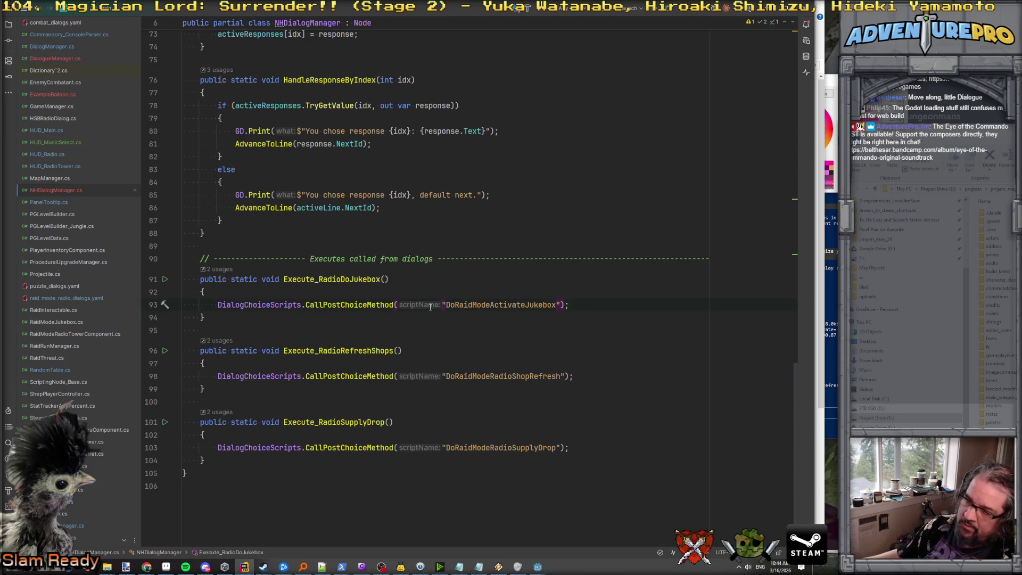
# Step: Check the refresh-shops and supply-drop handlers, then bring up Godot's hud_radio_tower editor
pyautogui.click(477, 377)
pyautogui.click(390, 421)
pyautogui.moveTo(538, 566)
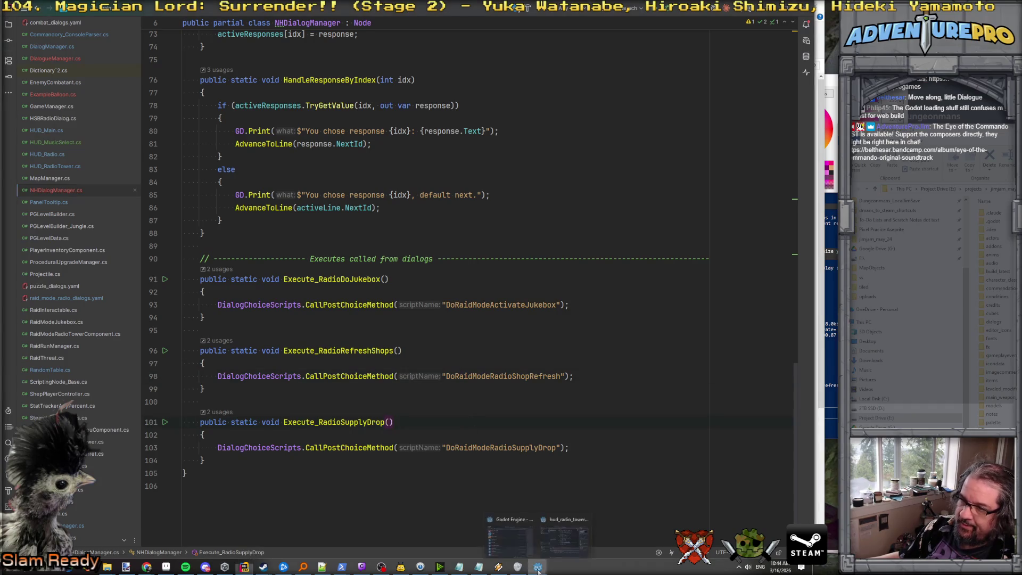
pyautogui.click(556, 538)
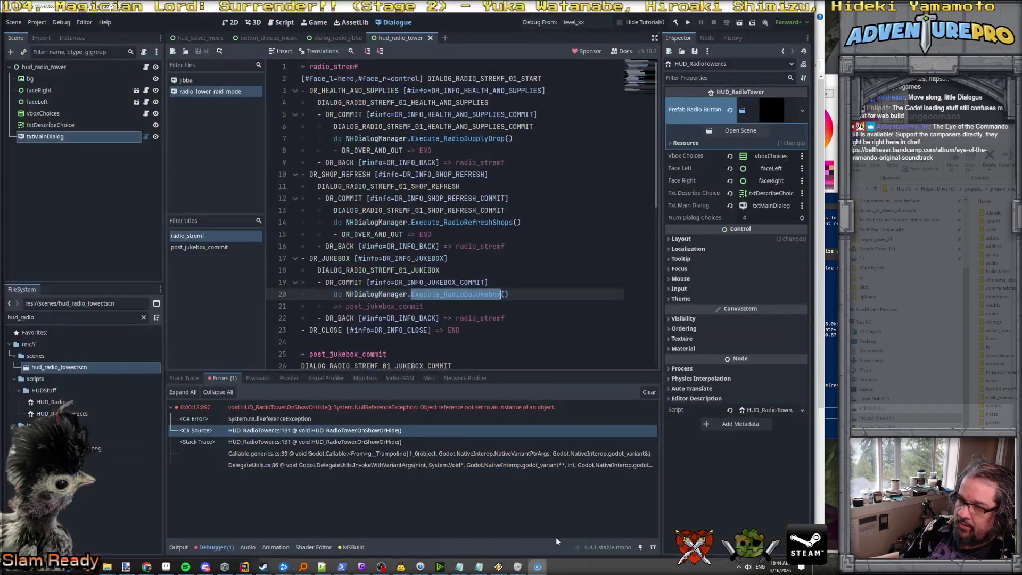
# Step: Check the Execute_RadioDoJukebox line in the hud_radio_tower Dialogue editor and save the scene
pyautogui.click(493, 277)
pyautogui.click(522, 290)
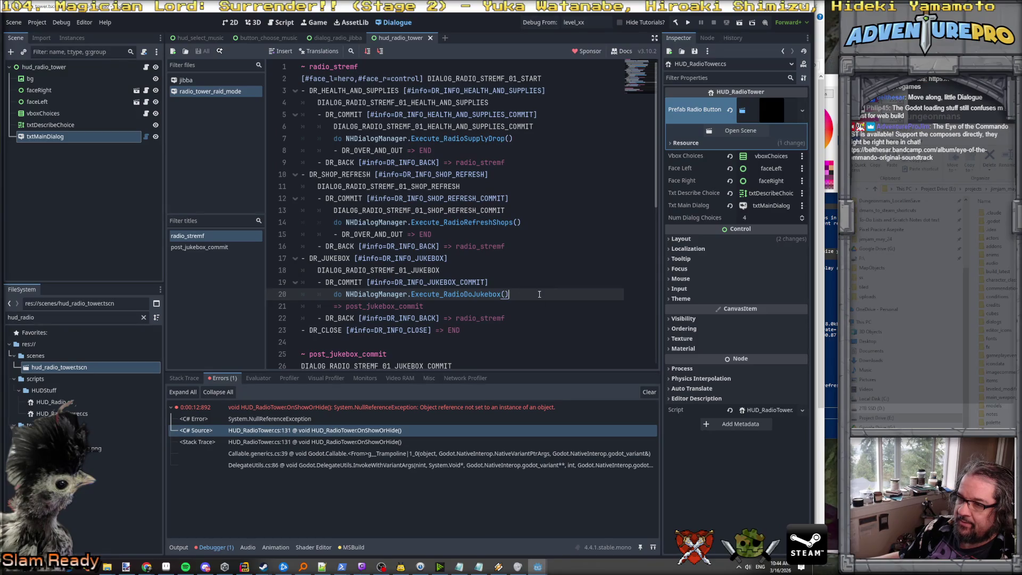
pyautogui.click(535, 283)
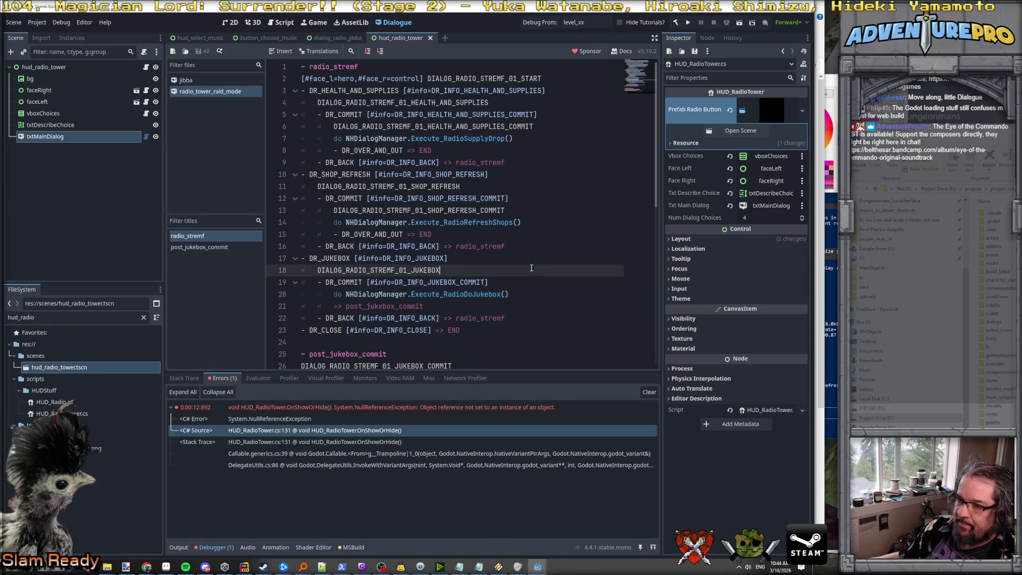
pyautogui.click(514, 298)
pyautogui.scroll(-2, 512, 297)
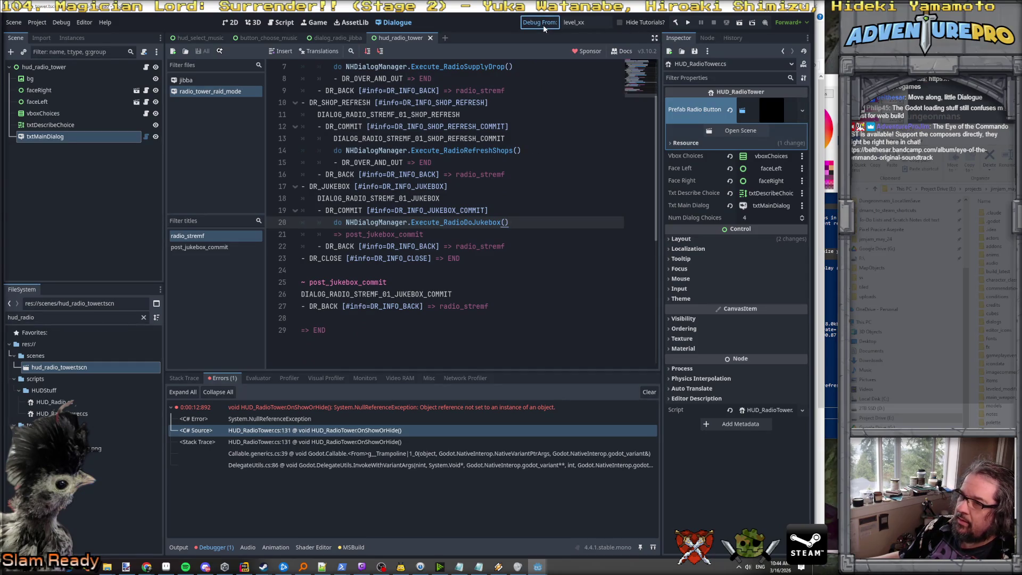
pyautogui.hotkey('ctrl', 's')
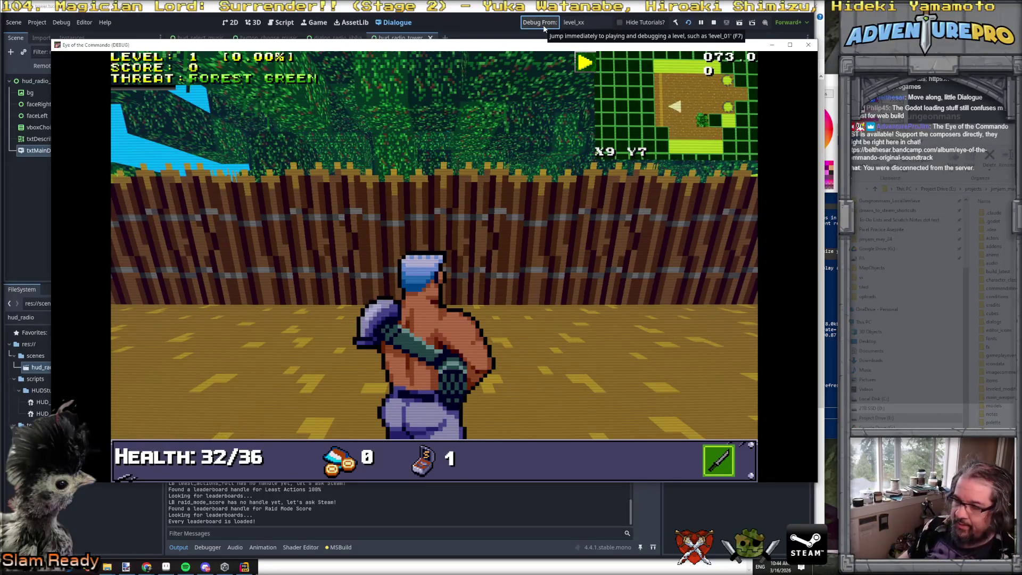
# Step: Run the TESTNHRADIO command from the in-game console
pyautogui.press('`')
pyautogui.write('TESTNHRADIO')
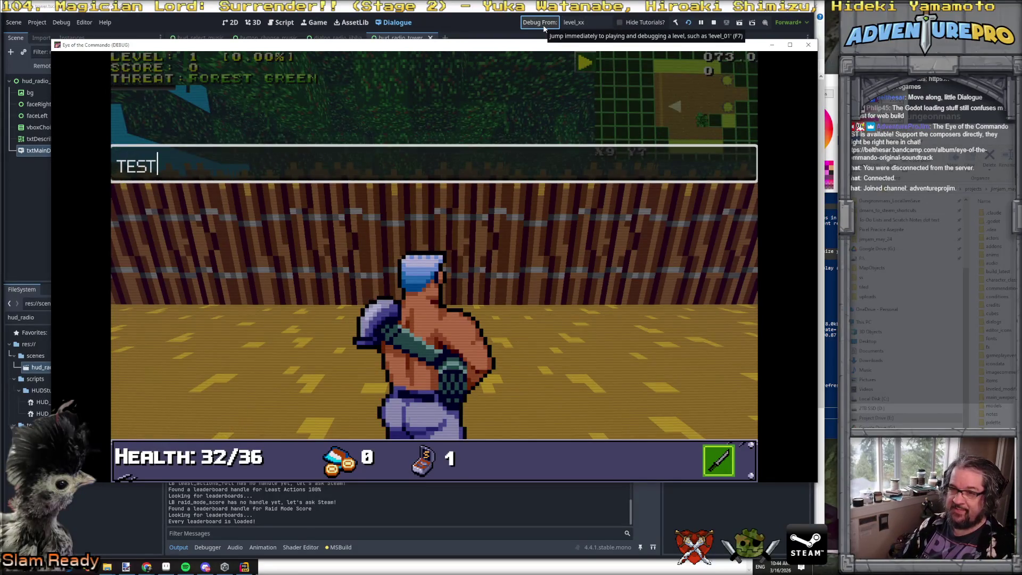
pyautogui.press('Return')
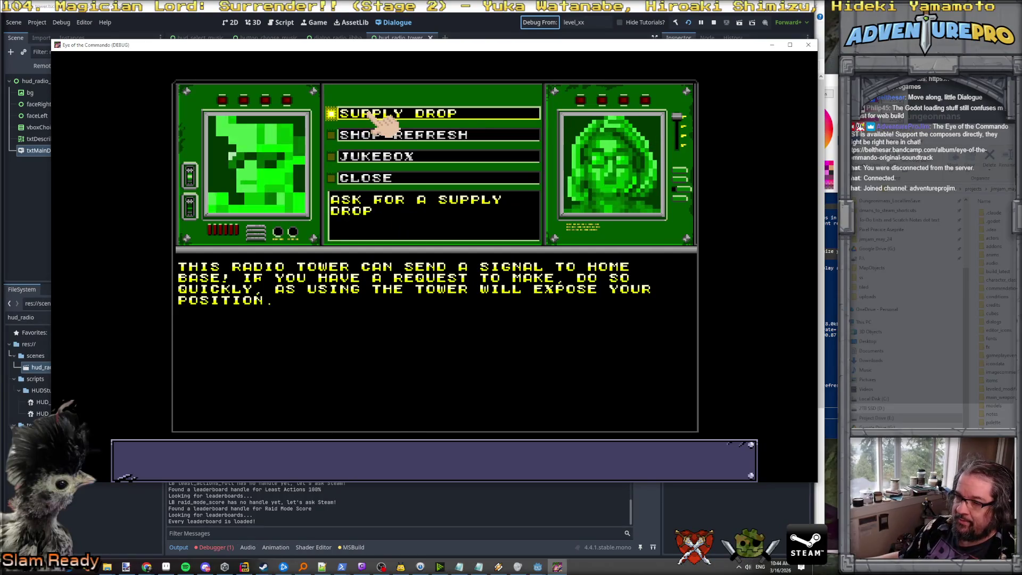
# Step: Close the game, expand the first NullReferenceException, and open HUD_RadioTower.cs line 84
pyautogui.click(253, 482)
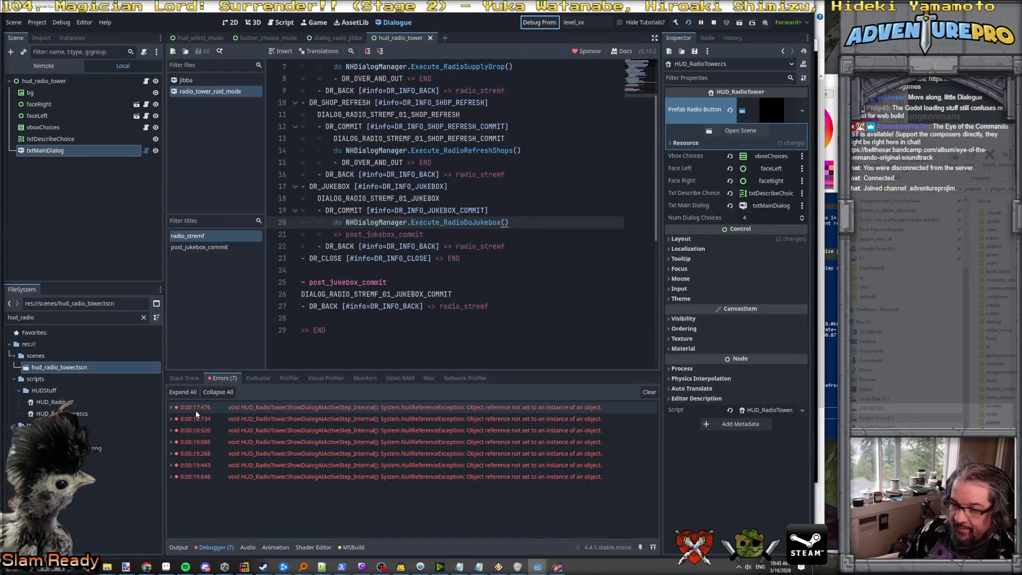
pyautogui.click(171, 408)
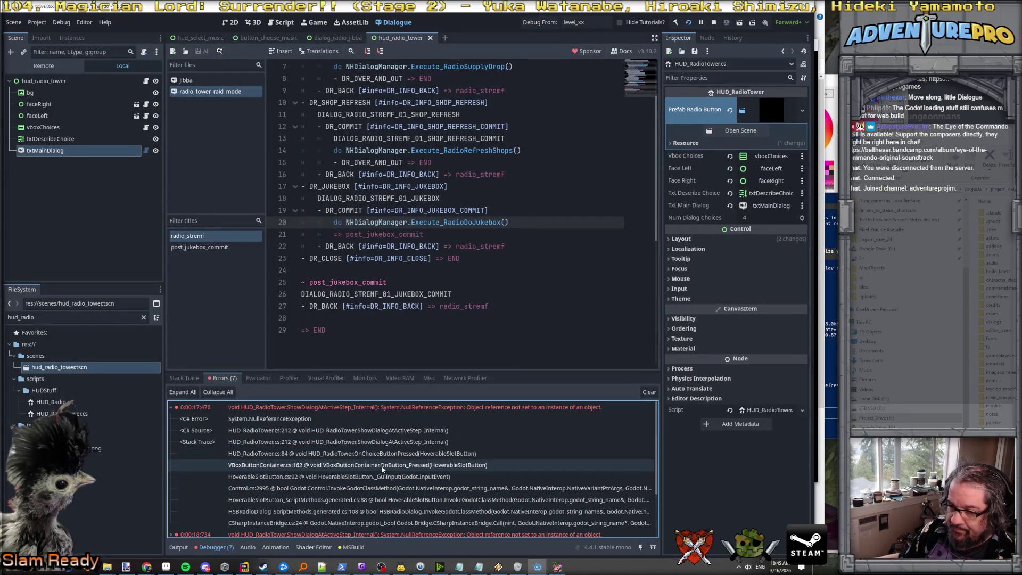
pyautogui.doubleClick(391, 453)
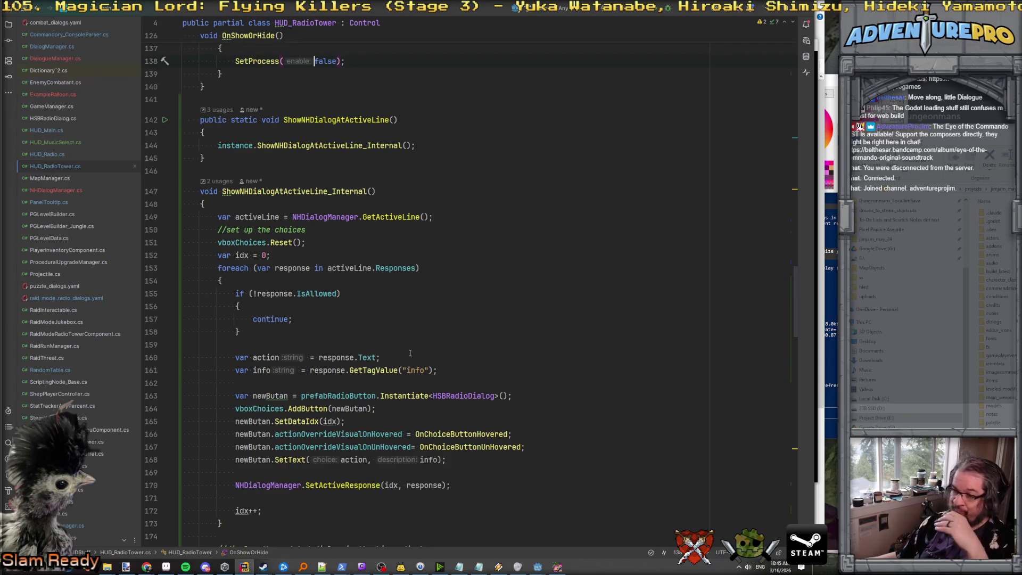
pyautogui.scroll(-3, 410, 353)
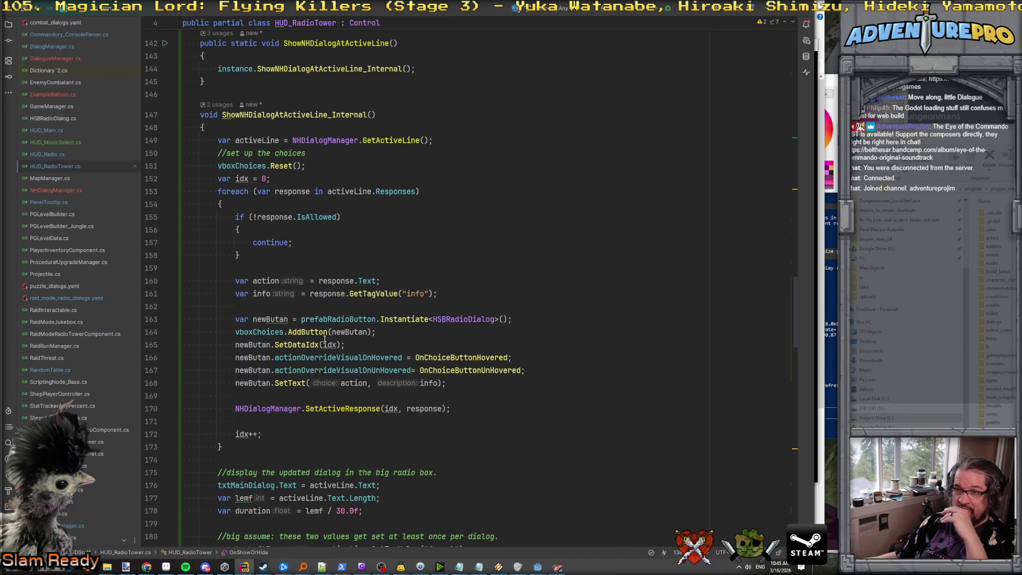
pyautogui.scroll(2, 324, 339)
pyautogui.scroll(-5, 324, 339)
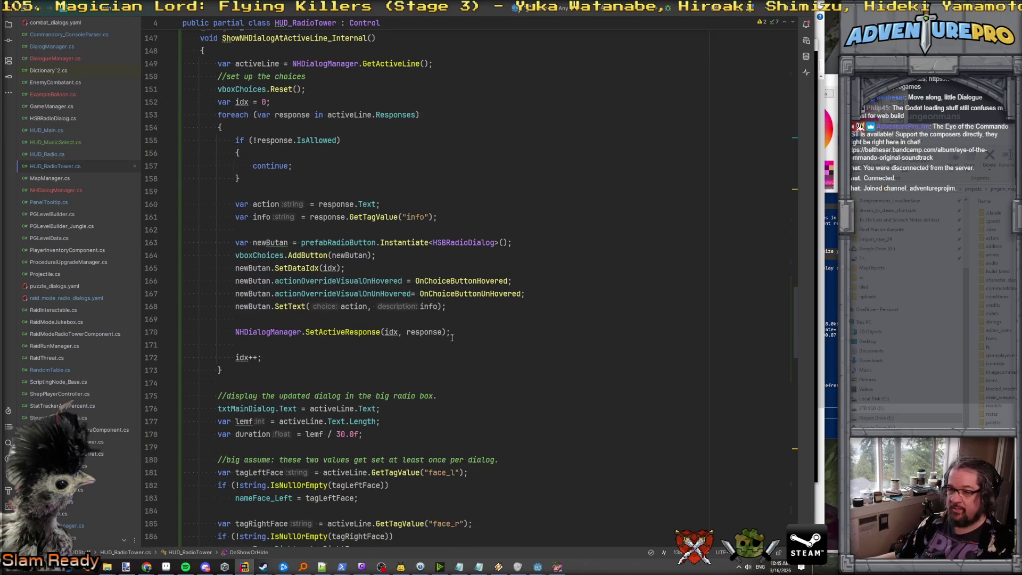
pyautogui.scroll(-7, 452, 337)
pyautogui.scroll(10, 490, 336)
pyautogui.scroll(-3, 468, 324)
pyautogui.doubleClick(463, 319)
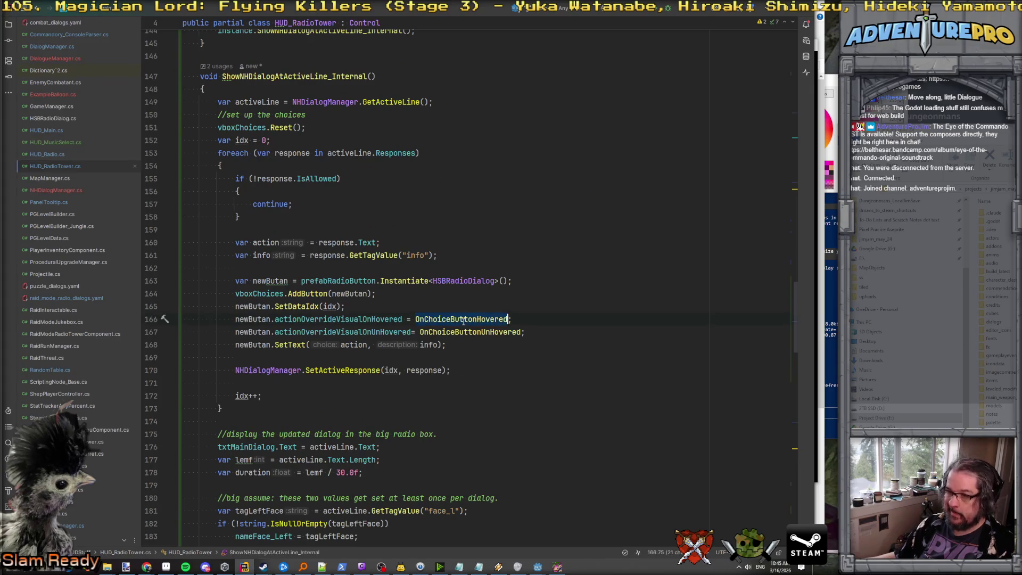
pyautogui.keyDown('ctrl'); pyautogui.click(463, 319); pyautogui.keyUp('ctrl')
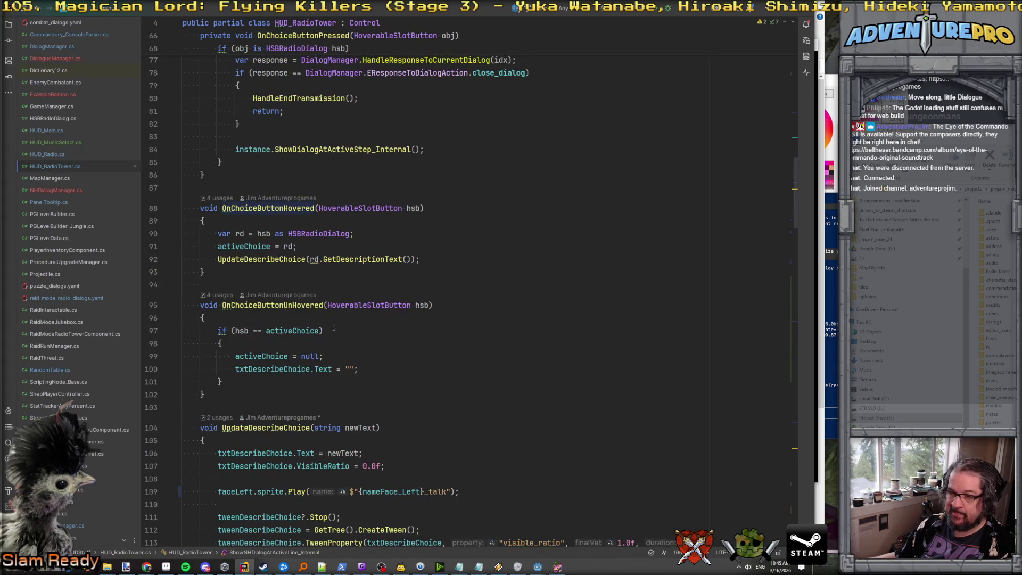
pyautogui.scroll(9, 334, 327)
pyautogui.doubleClick(311, 264)
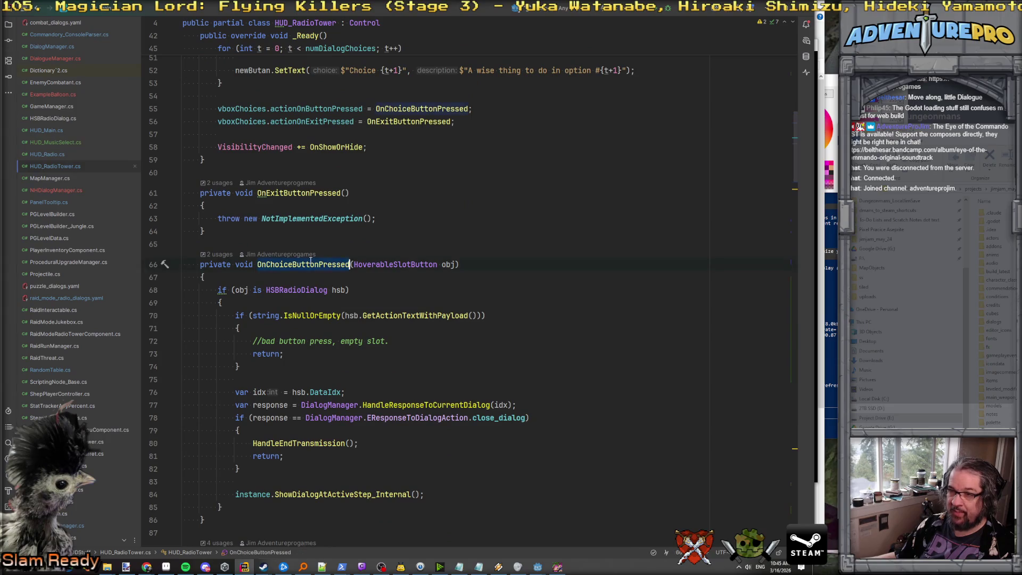
pyautogui.hotkey('ctrl', 'shift', 'f')
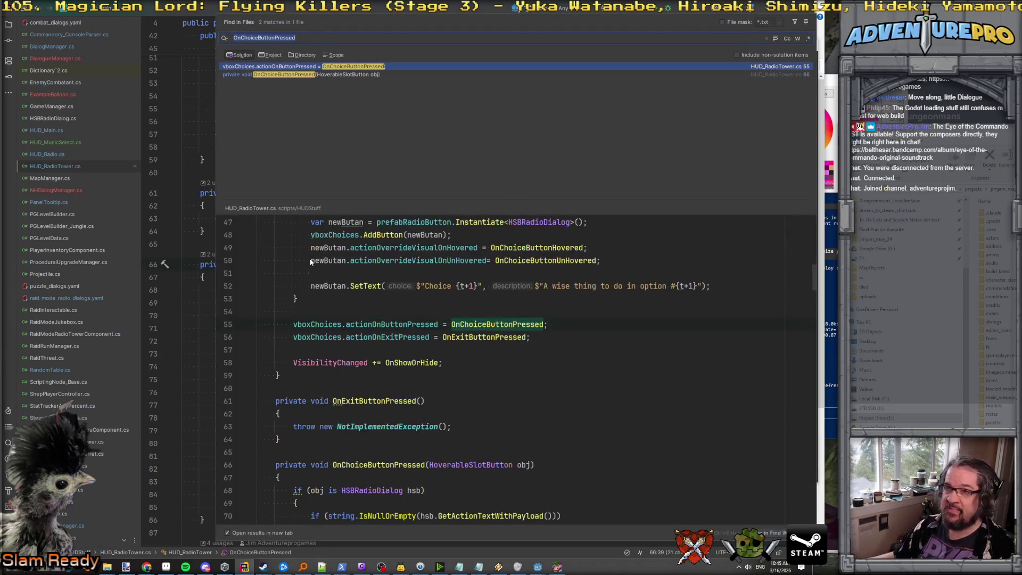
pyautogui.doubleClick(283, 66)
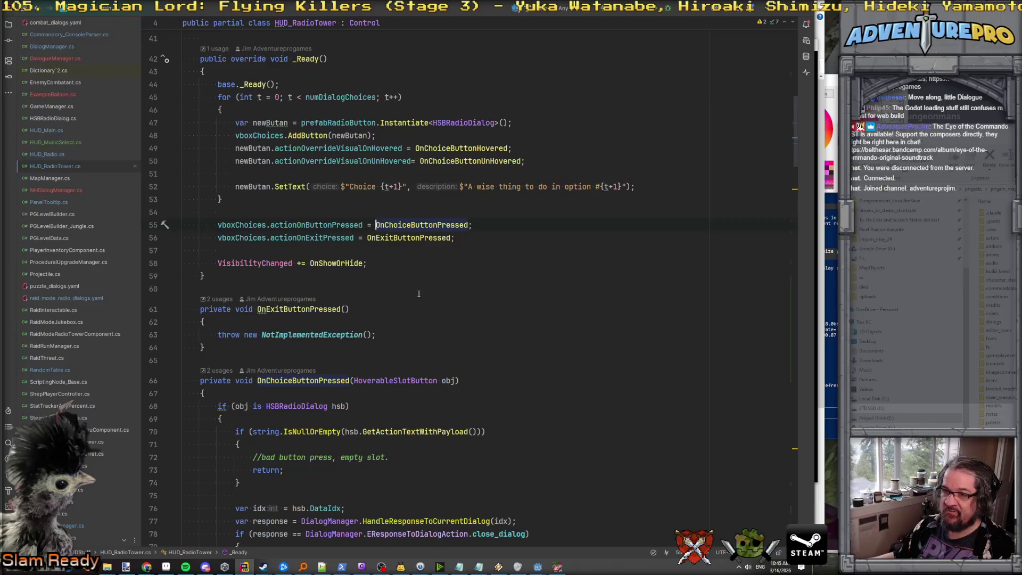
pyautogui.scroll(3, 419, 293)
pyautogui.scroll(-2, 373, 282)
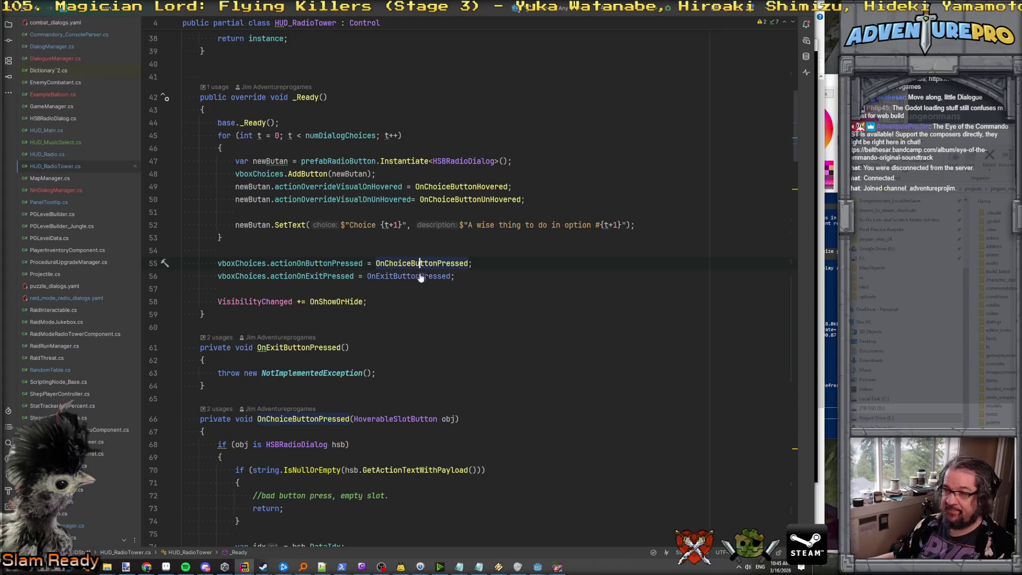
pyautogui.keyDown('ctrl'); pyautogui.click(403, 276); pyautogui.keyUp('ctrl')
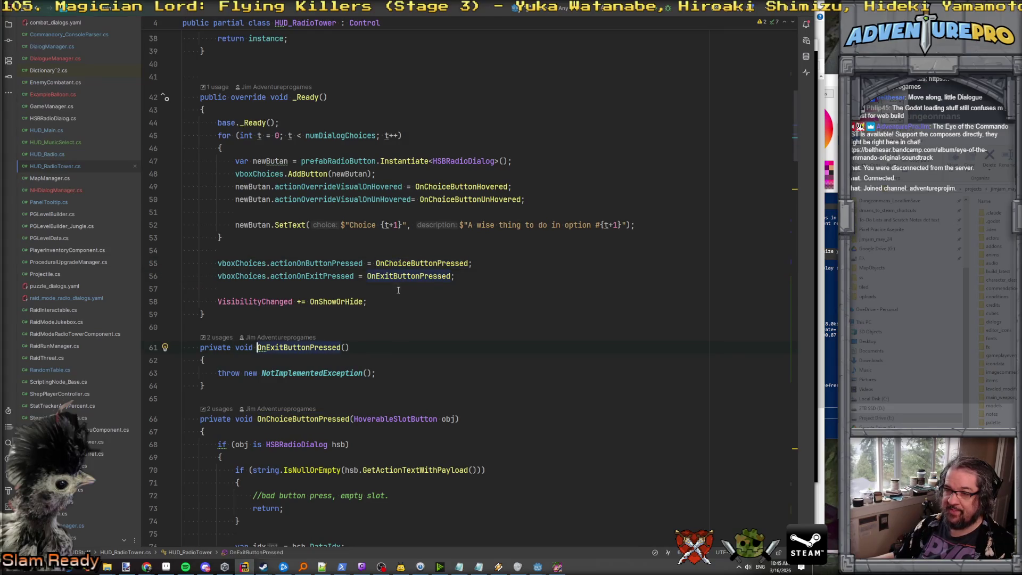
pyautogui.keyDown('ctrl'); pyautogui.click(411, 263); pyautogui.keyUp('ctrl')
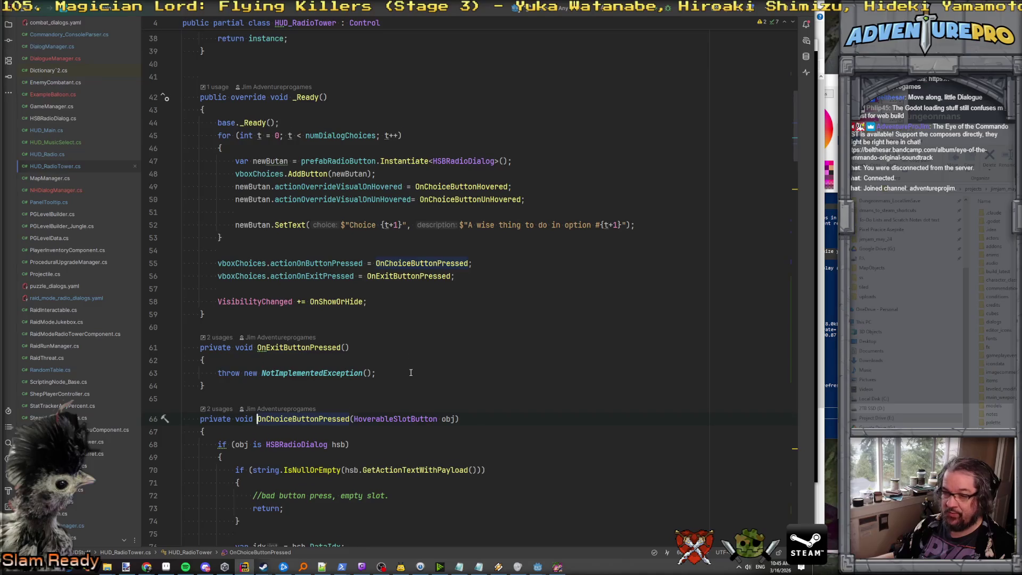
pyautogui.scroll(-6, 410, 372)
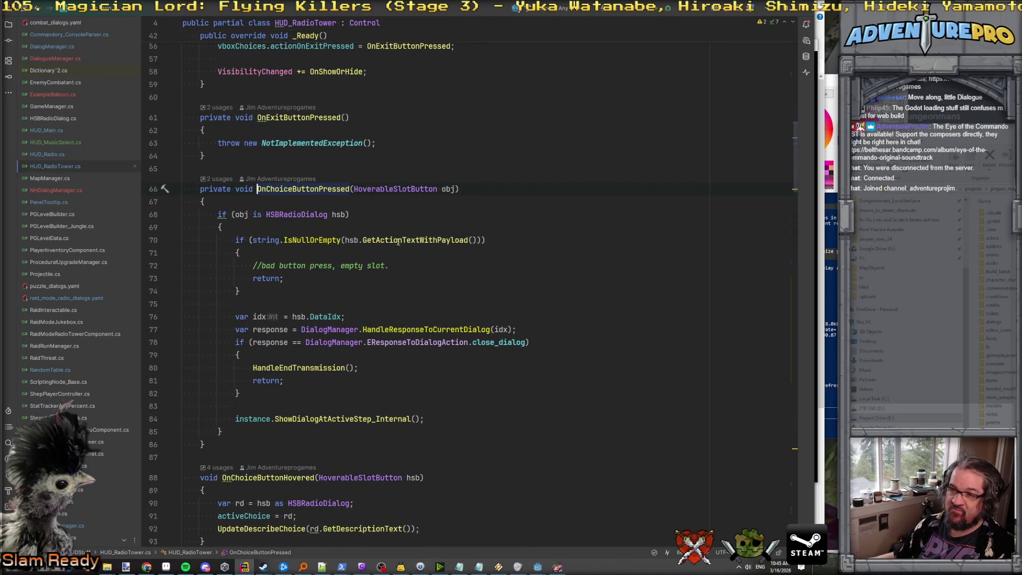
pyautogui.scroll(-2, 298, 328)
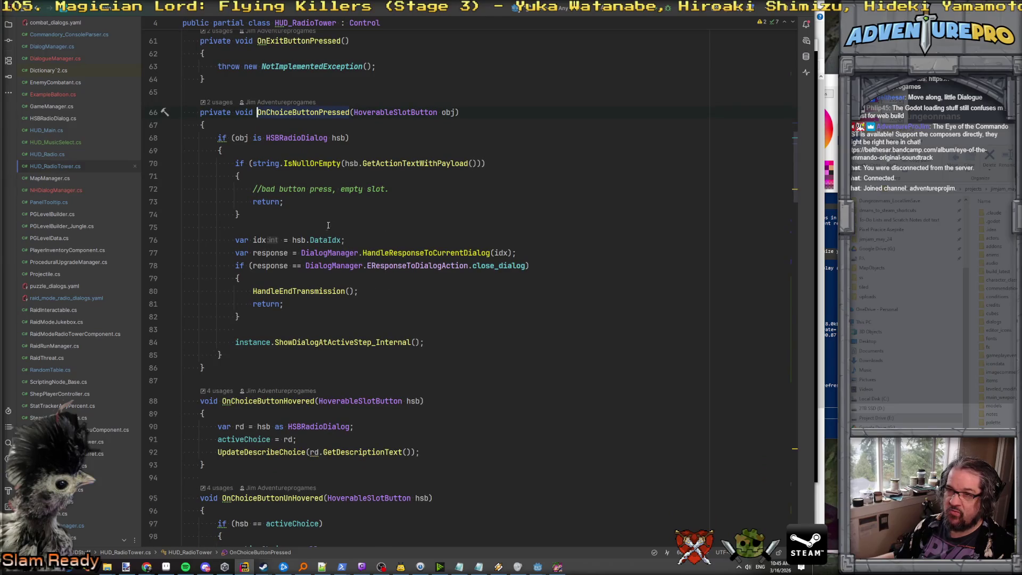
pyautogui.scroll(-1, 327, 258)
pyautogui.scroll(2, 324, 260)
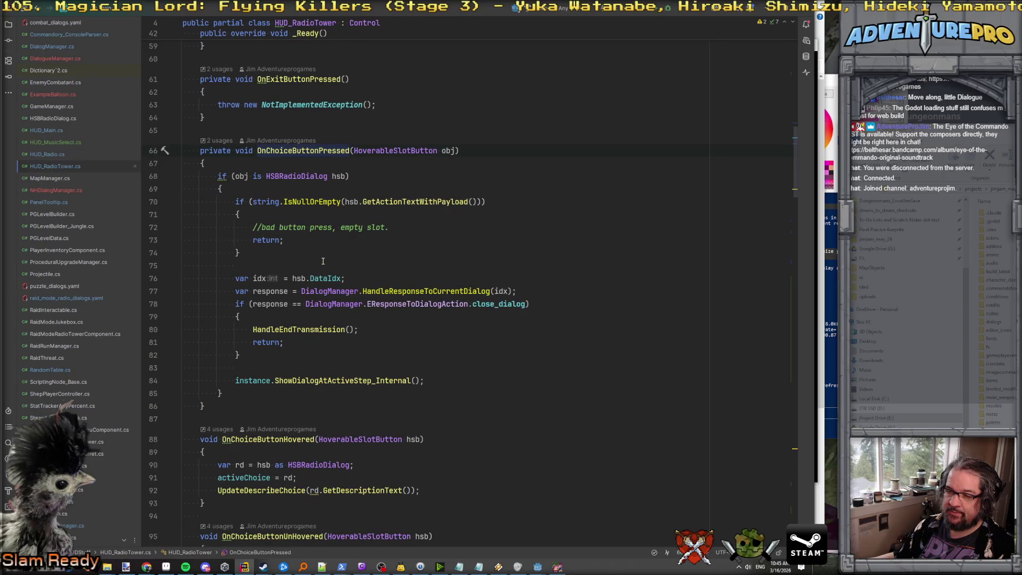
pyautogui.click(243, 114)
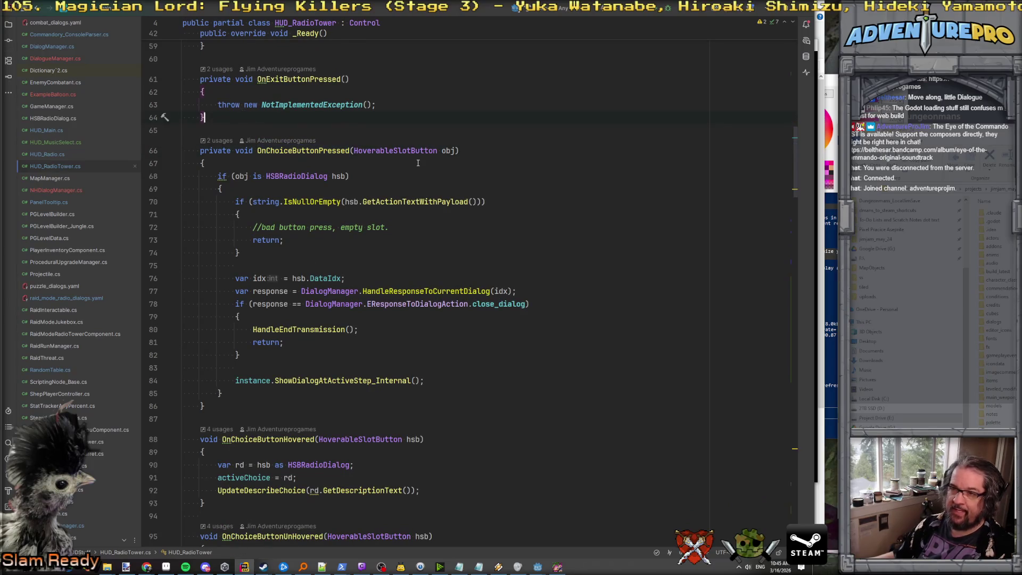
# Step: Add an empty private void OnChoiceButtonPressedNH(HoverableSlotButton obj) method below OnExitButtonPressed
pyautogui.press('Return')
pyautogui.press('Return')
pyautogui.write('private void OnChoice')
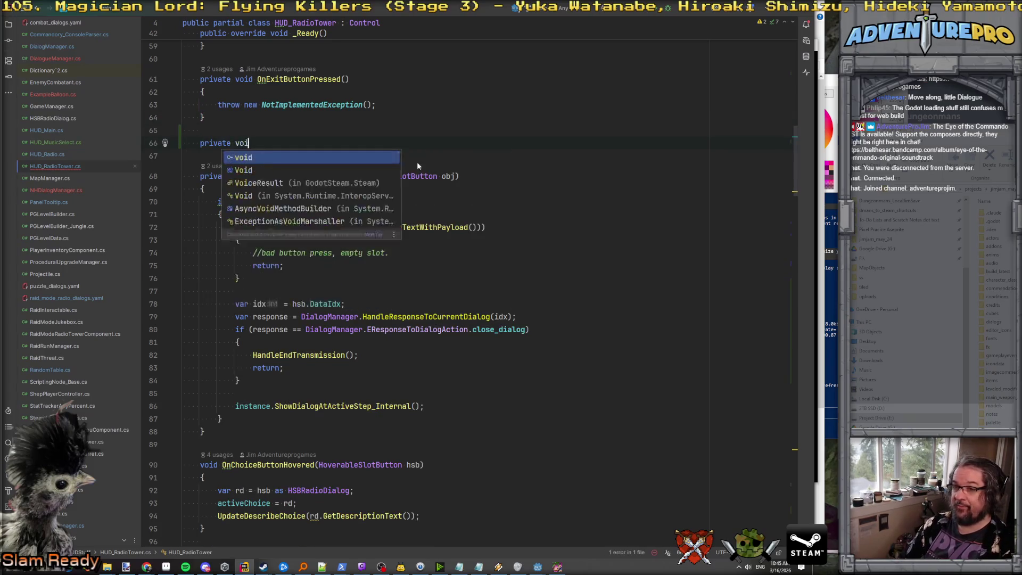
pyautogui.write('ttonRp')
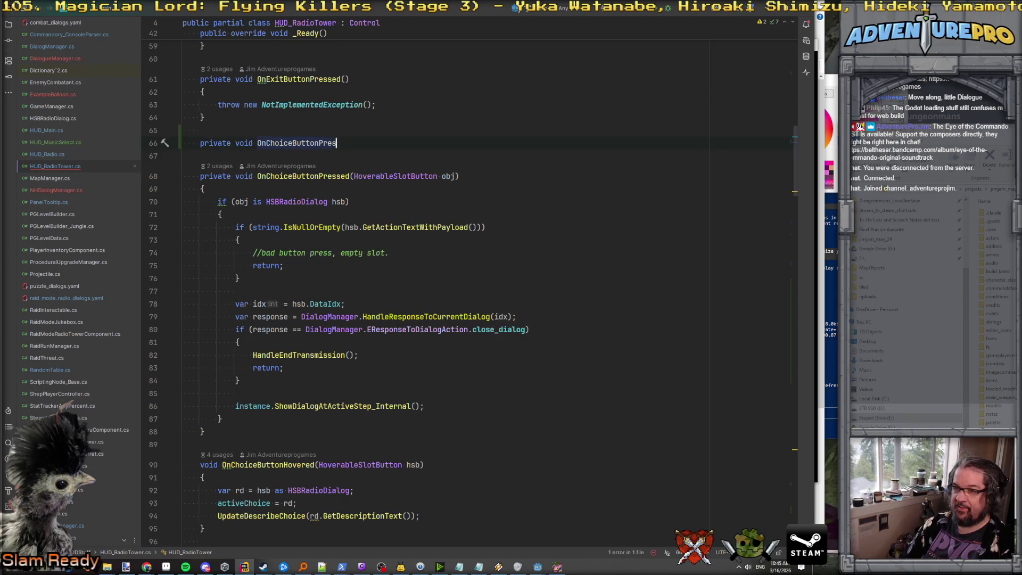
pyautogui.write('(')
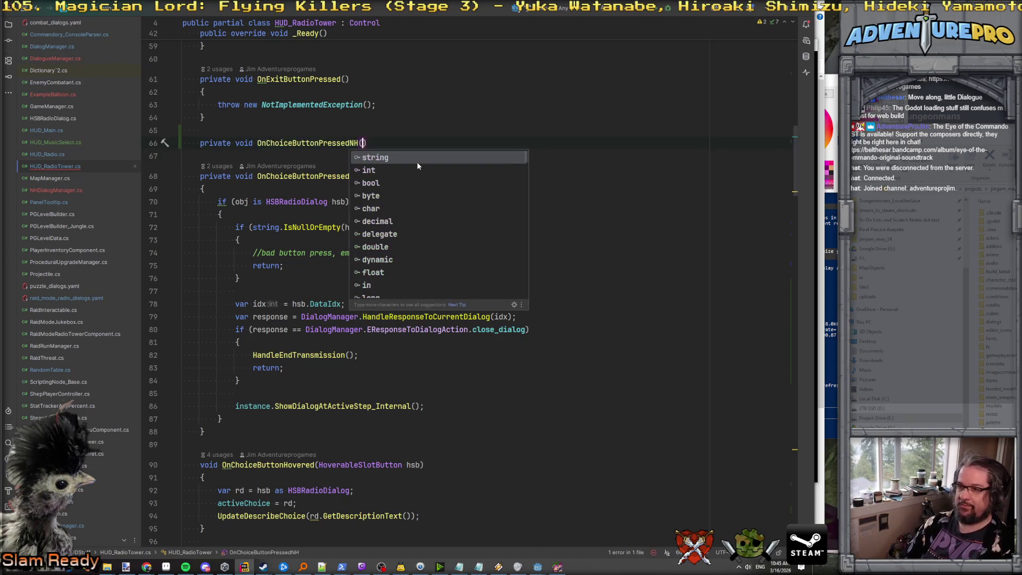
pyautogui.write('Hove')
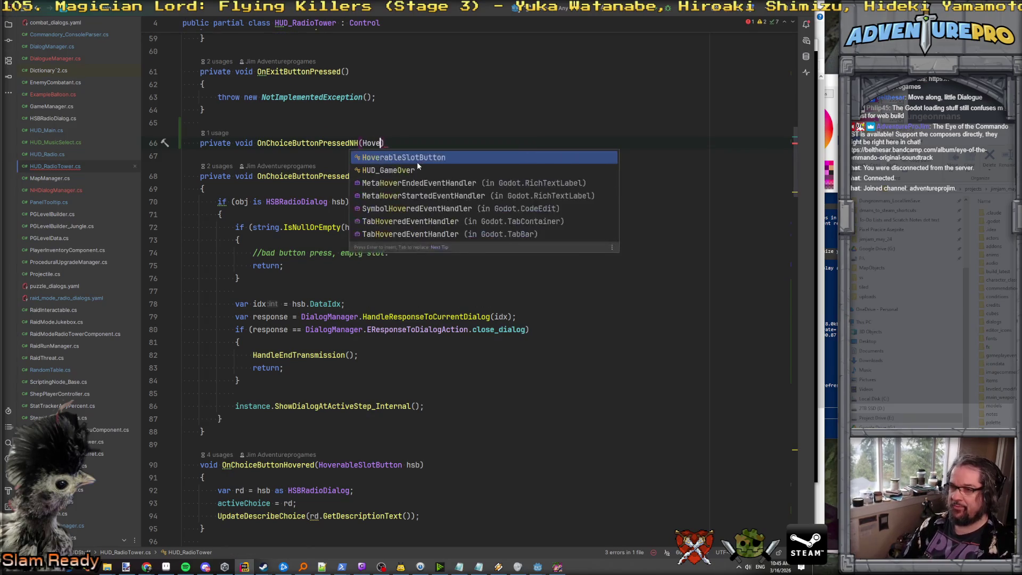
pyautogui.press('Return')
pyautogui.write('obj)')
pyautogui.press('Return')
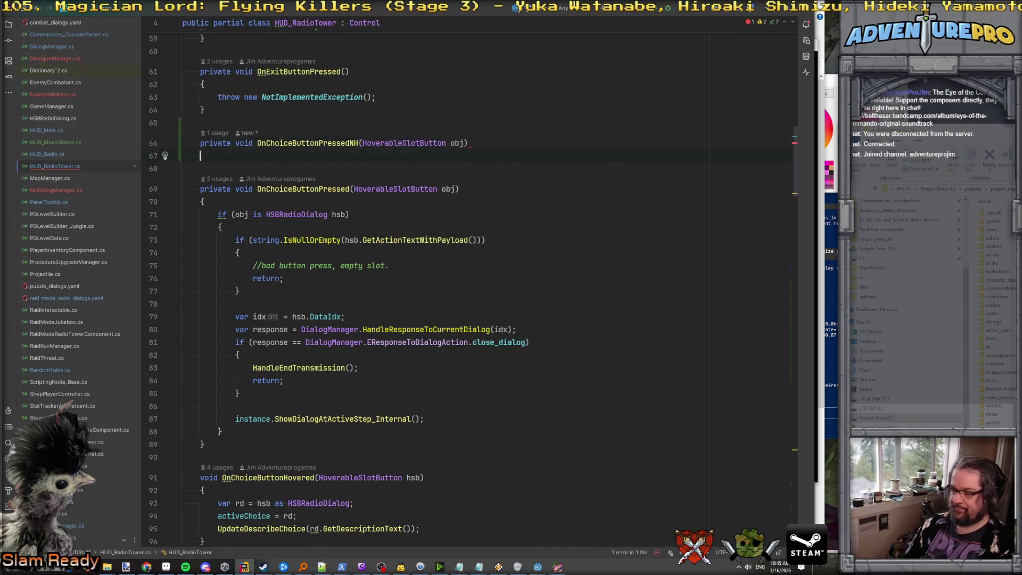
pyautogui.write('{')
pyautogui.press('Return')
# Step: Copy OnChoiceButtonPressed's body and paste it into the new NH method
pyautogui.scroll(-1, 394, 207)
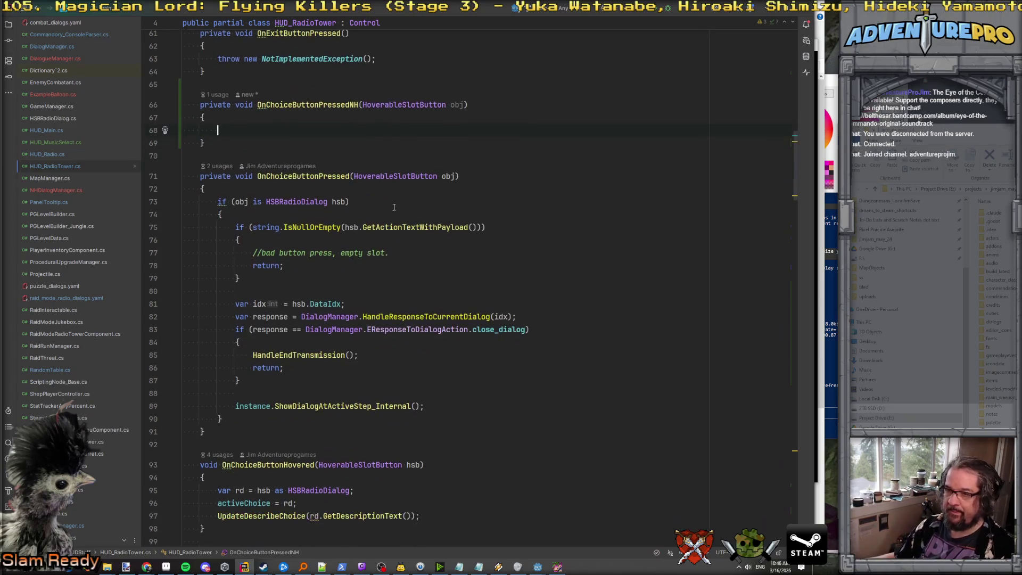
pyautogui.keyDown('shift'); pyautogui.click(316, 421); pyautogui.keyUp('shift')
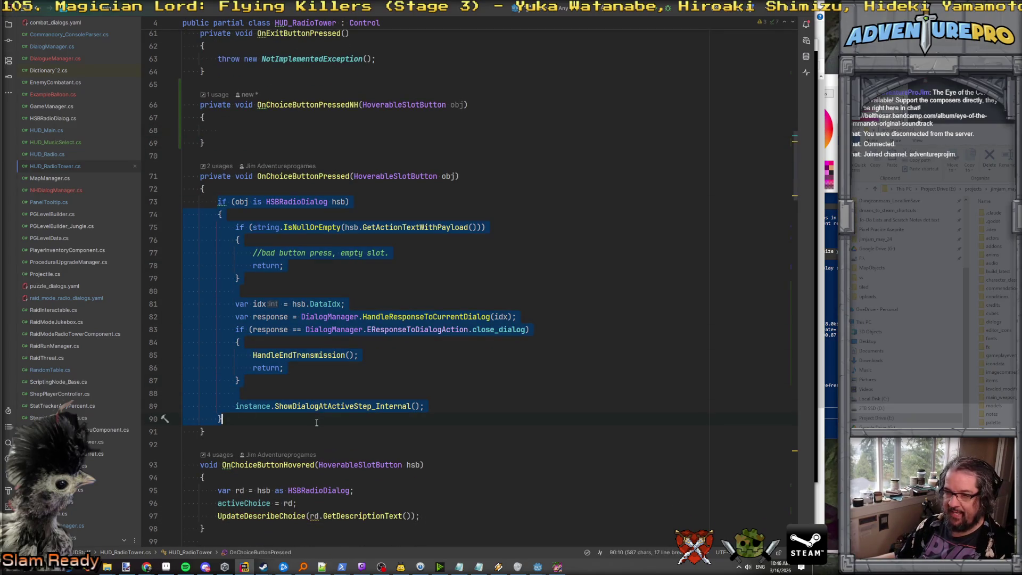
pyautogui.hotkey('ctrl', 'c')
pyautogui.click(329, 131)
pyautogui.hotkey('ctrl', 'v')
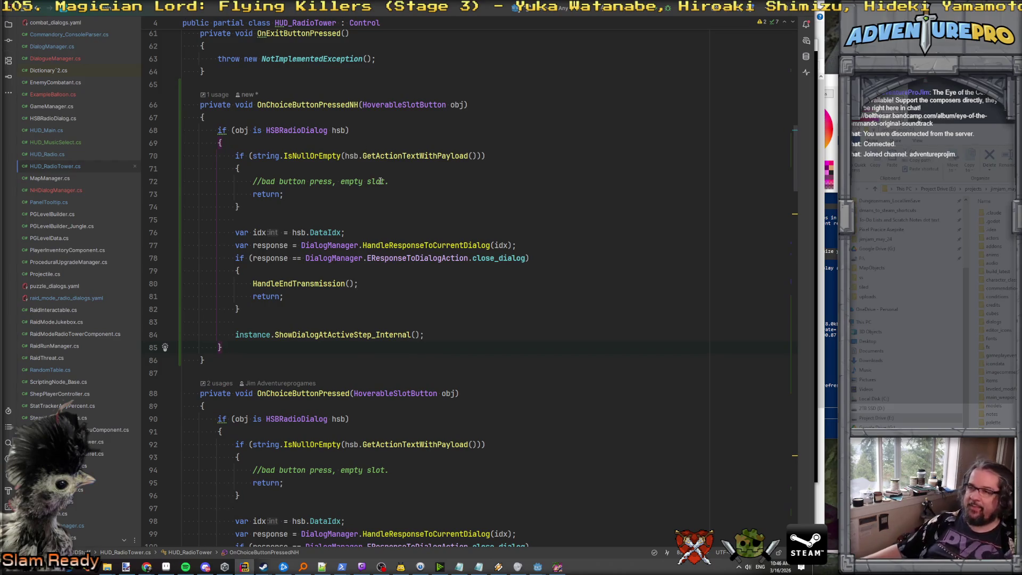
pyautogui.scroll(3, 380, 181)
pyautogui.scroll(-10, 380, 181)
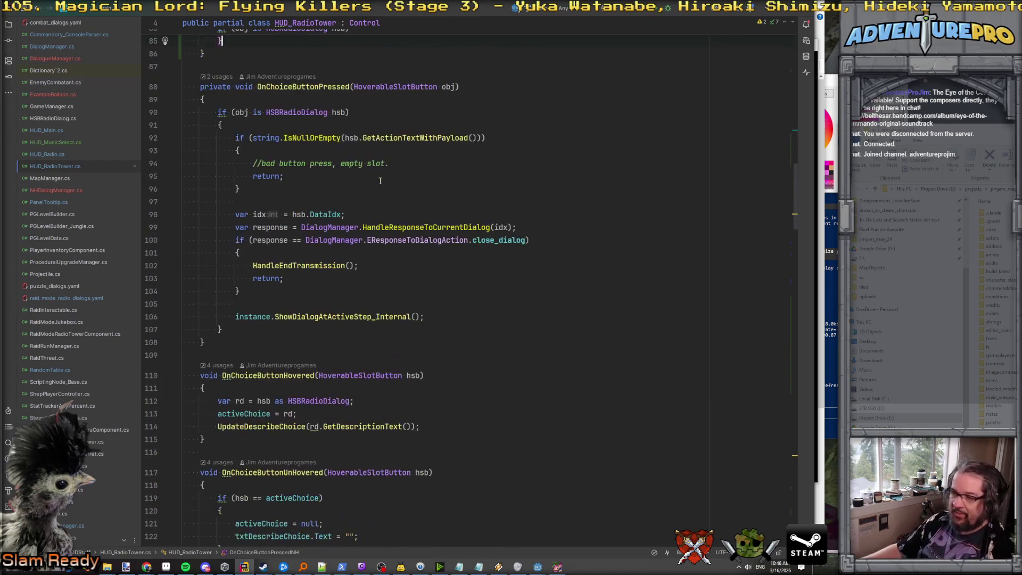
pyautogui.scroll(-9, 380, 181)
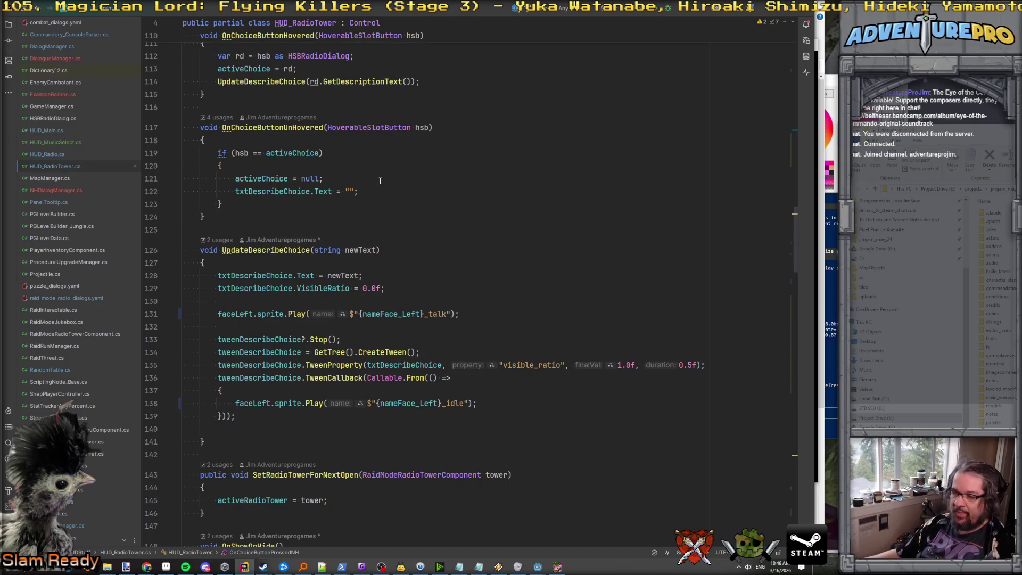
pyautogui.scroll(-7, 380, 181)
pyautogui.scroll(3, 380, 181)
pyautogui.scroll(-15, 380, 181)
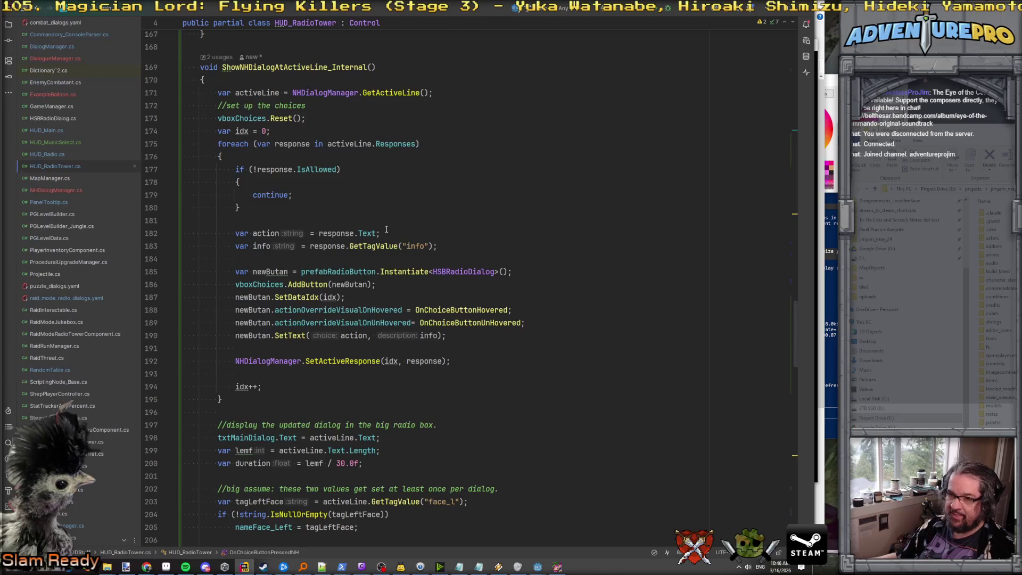
pyautogui.scroll(-2, 387, 229)
pyautogui.click(326, 221)
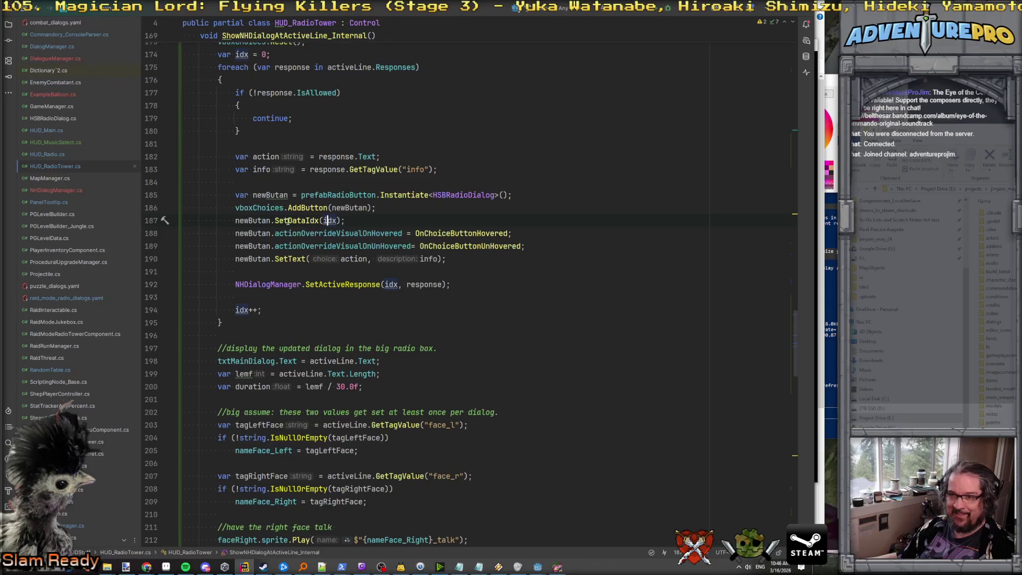
pyautogui.hotkey('ctrl', 'alt', 'Left')
pyautogui.hotkey('ctrl', 'alt', 'Left')
pyautogui.click(274, 143)
pyautogui.press('Return')
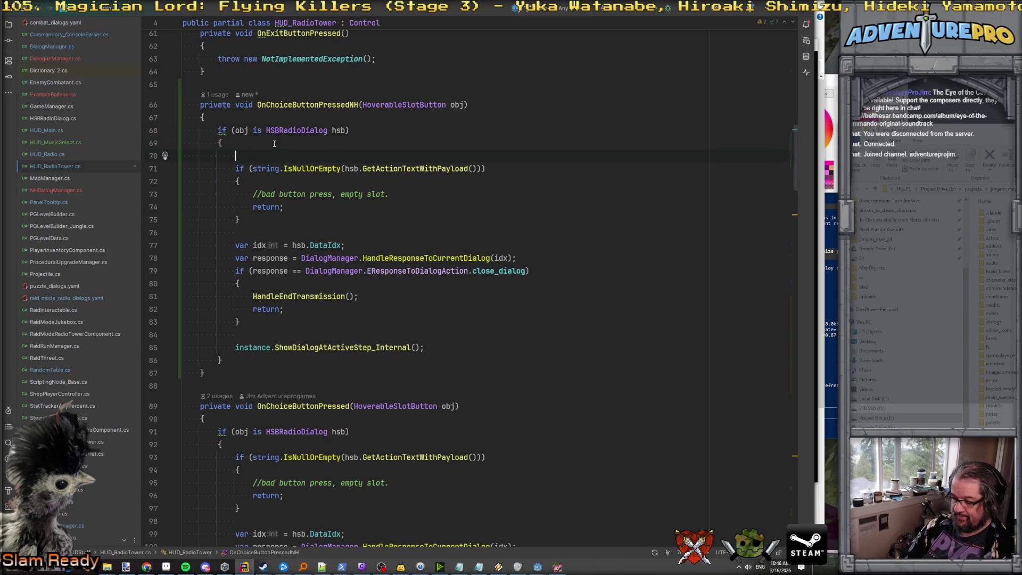
# Step: Add the call NHDialogManager.HandleResponseByIndex(hsb.DataIdx) to the NH choice handler
pyautogui.write('NHDialogManager.Hand')
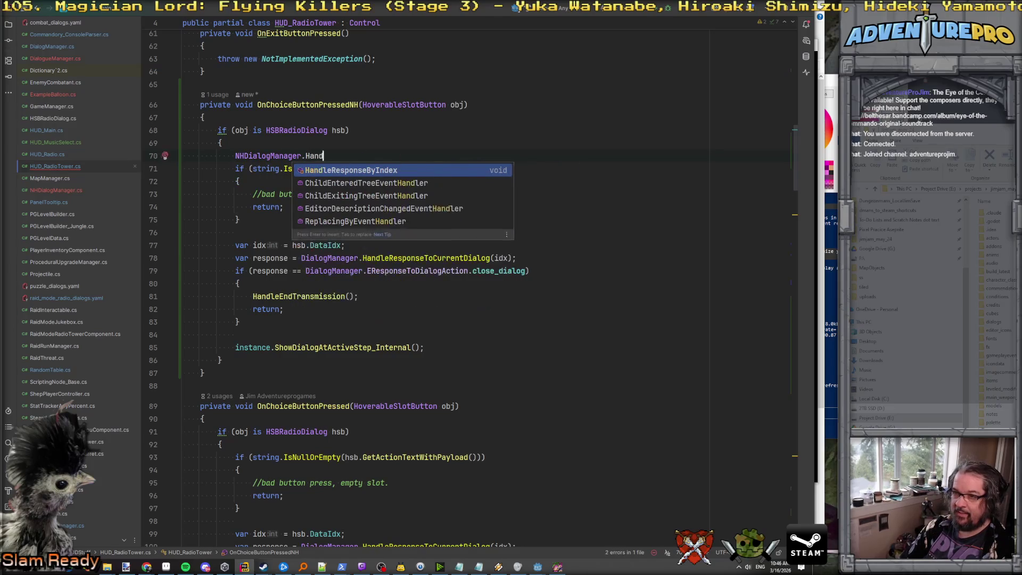
pyautogui.press('Return')
pyautogui.write('hsb.da);')
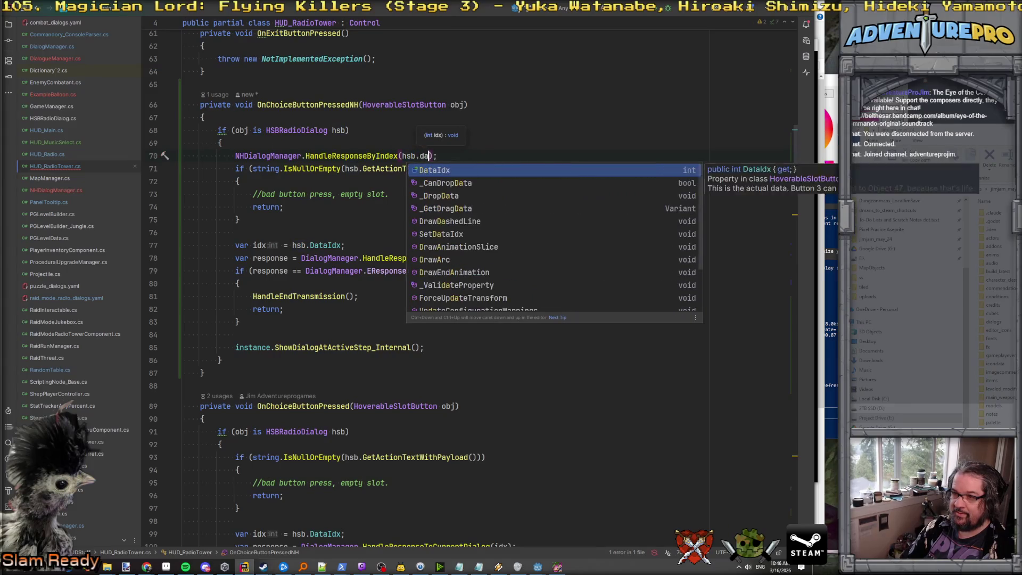
pyautogui.press('Return')
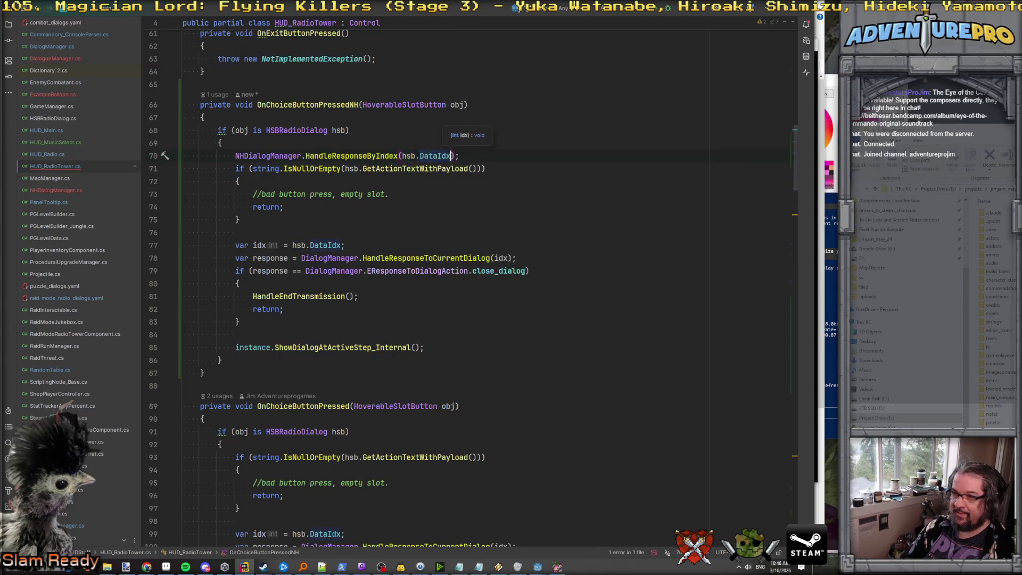
# Step: Select the old empty-slot check lines, then jump to HandleResponseByIndex's declaration in NHDialogManager
pyautogui.press('Down')
pyautogui.press('Home')
pyautogui.hotkey('shift', 'Down')
pyautogui.hotkey('shift', 'Down')
pyautogui.hotkey('shift', 'Down')
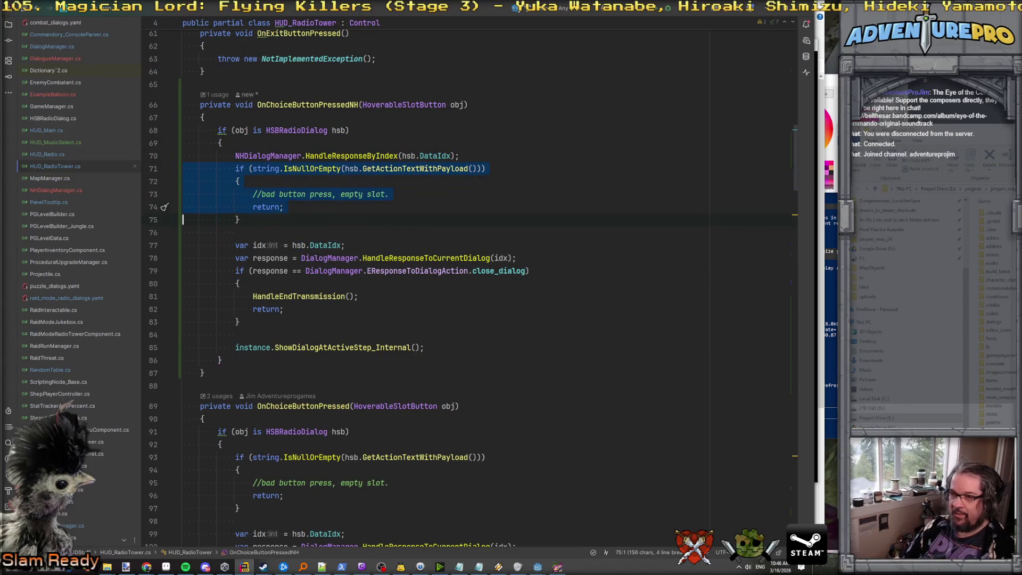
pyautogui.hotkey('shift', 'Down')
pyautogui.hotkey('shift', 'Down')
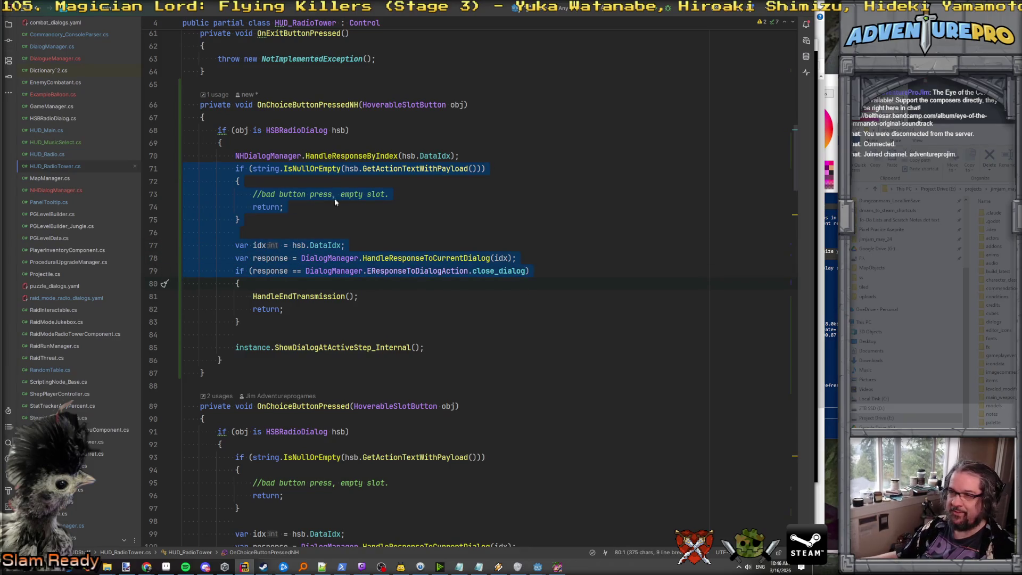
pyautogui.keyDown('ctrl'); pyautogui.click(351, 156); pyautogui.keyUp('ctrl')
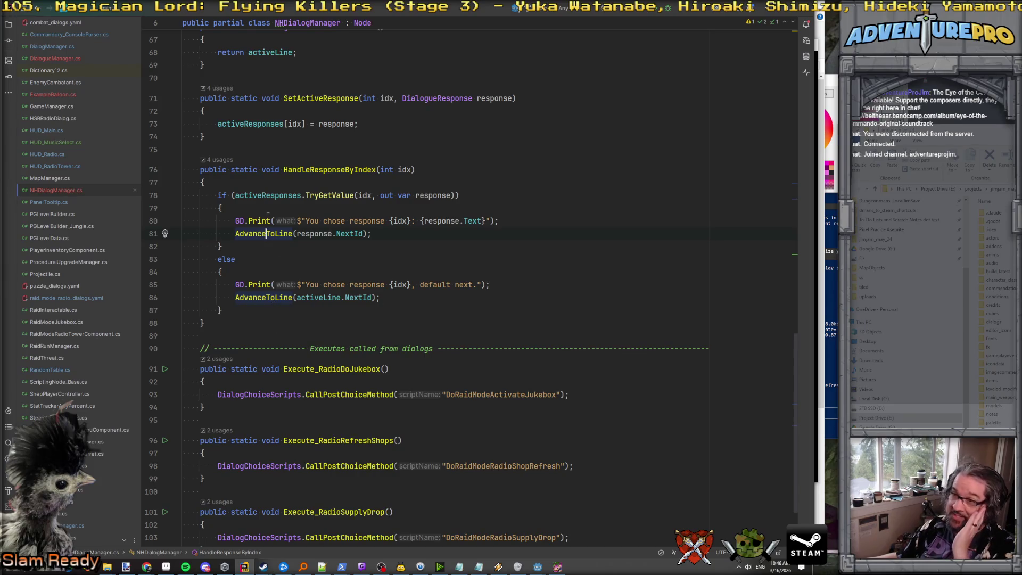
# Step: Cut RaidRadio_AdvanceToLine from above SetActiveLine and paste it directly below HandleResponseByIndex
pyautogui.scroll(7, 268, 216)
pyautogui.scroll(-6, 268, 216)
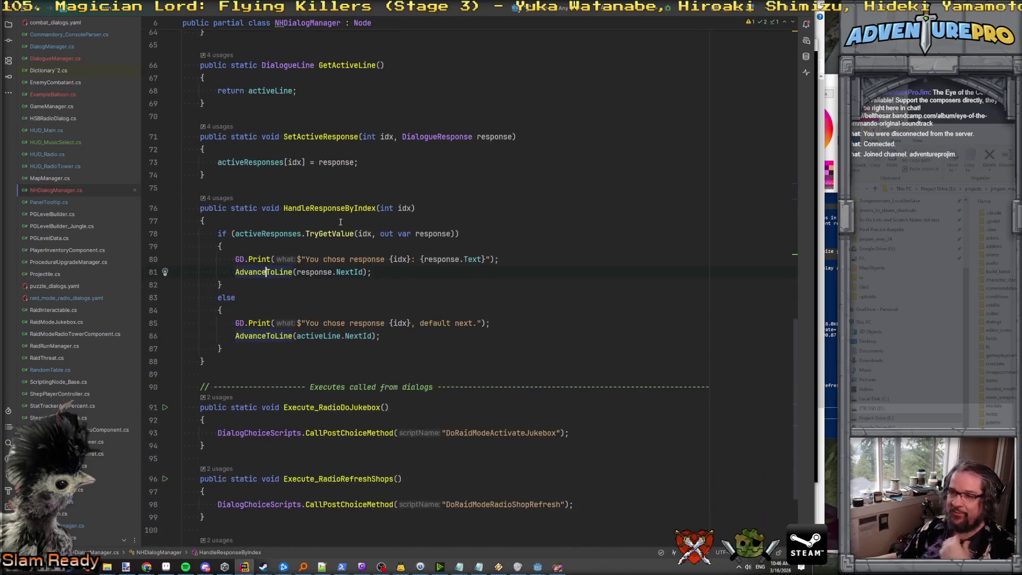
pyautogui.click(294, 185)
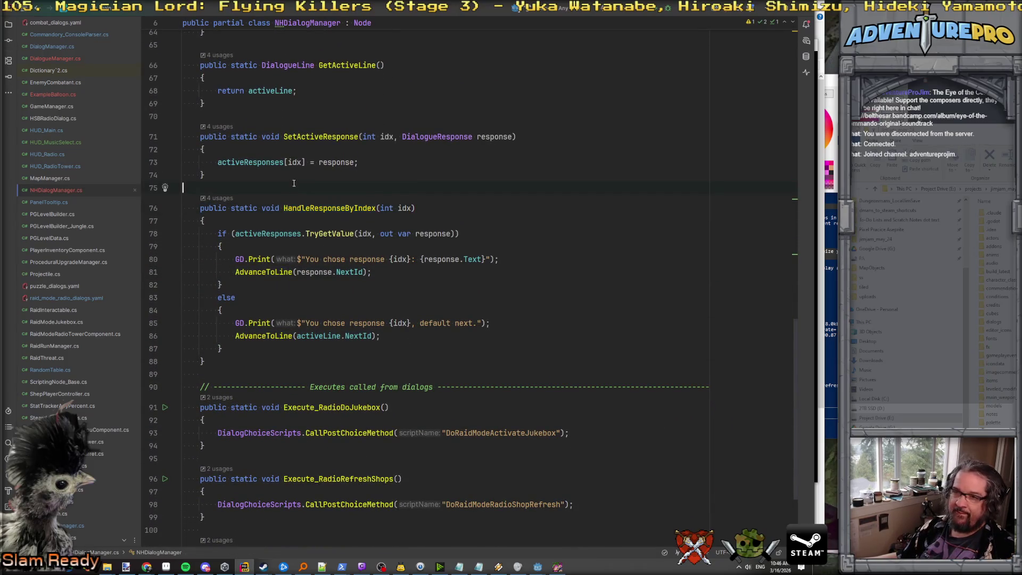
pyautogui.scroll(1, 303, 241)
pyautogui.scroll(8, 304, 241)
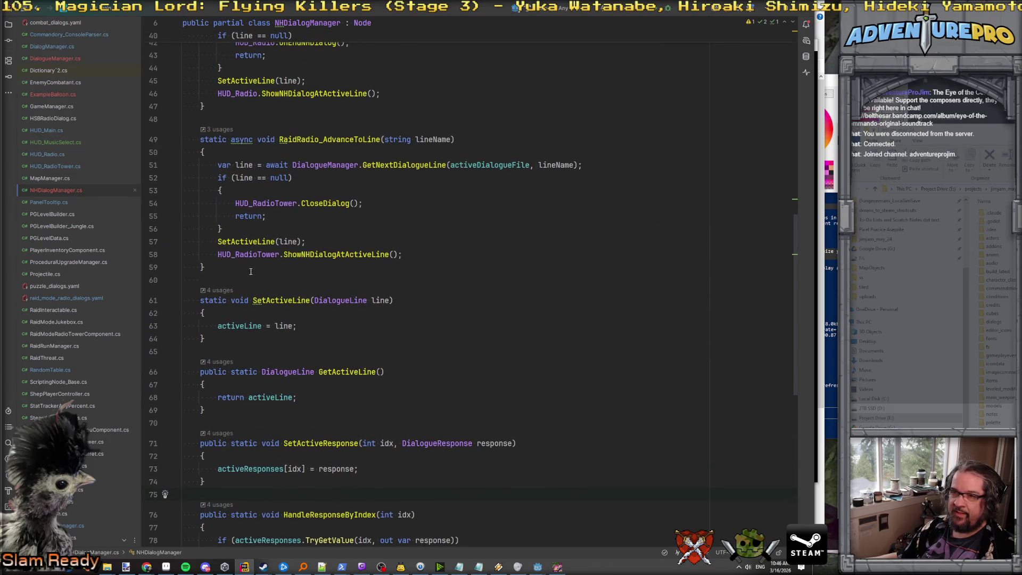
pyautogui.scroll(3, 251, 272)
pyautogui.scroll(-3, 251, 272)
pyautogui.moveTo(251, 272)
pyautogui.mouseDown()
pyautogui.moveTo(159, 169)
pyautogui.moveTo(142, 134)
pyautogui.mouseUp()
pyautogui.press('BackSpace')
pyautogui.press('Delete')
pyautogui.press('Delete')
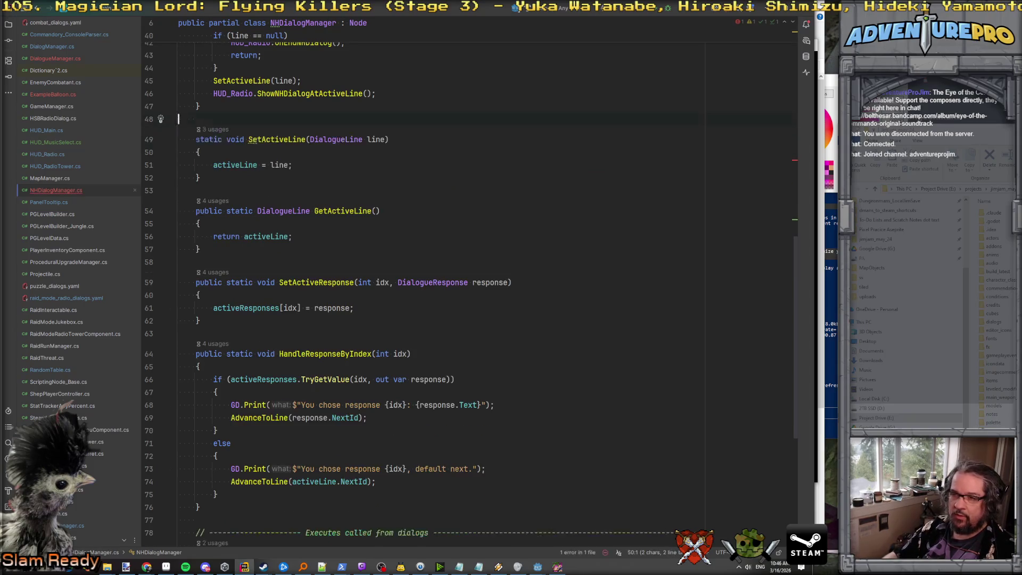
pyautogui.scroll(-4, 331, 352)
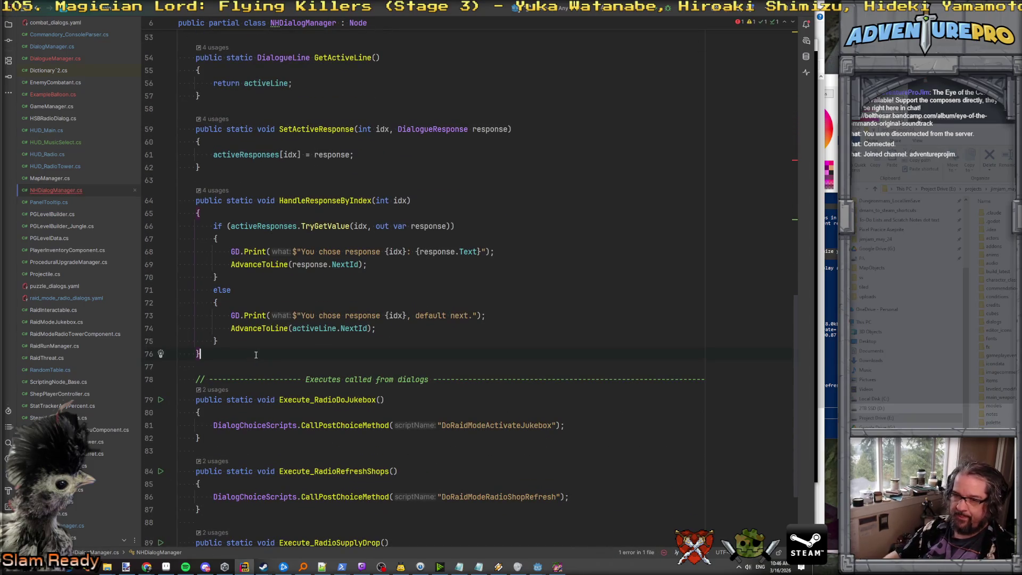
pyautogui.hotkey('ctrl', 'v')
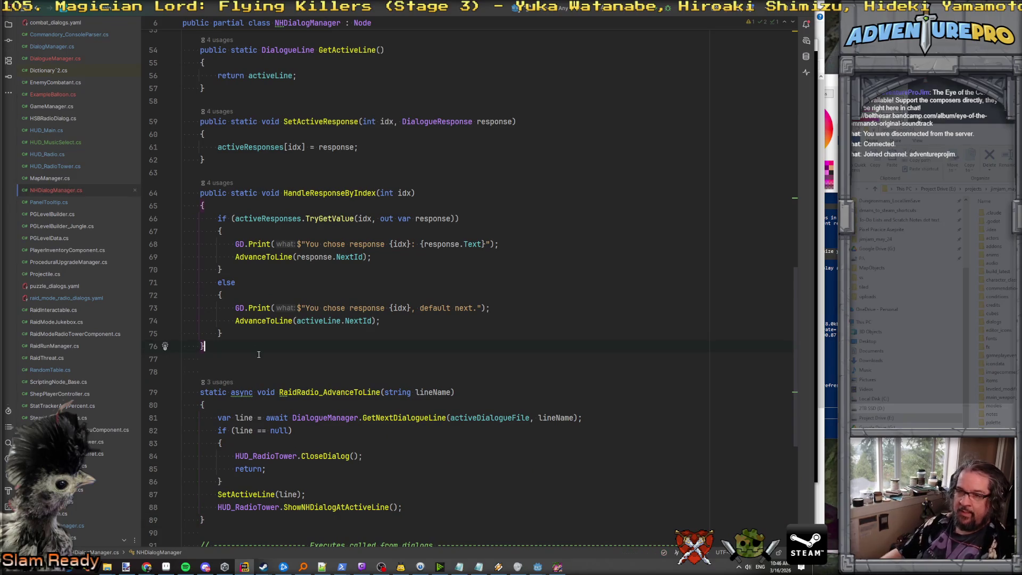
pyautogui.press('Return')
pyautogui.press('Return')
# Step: Declare public static void RaidRadio_HandleResponseByIndex(int idx) with an empty body
pyautogui.write('publ')
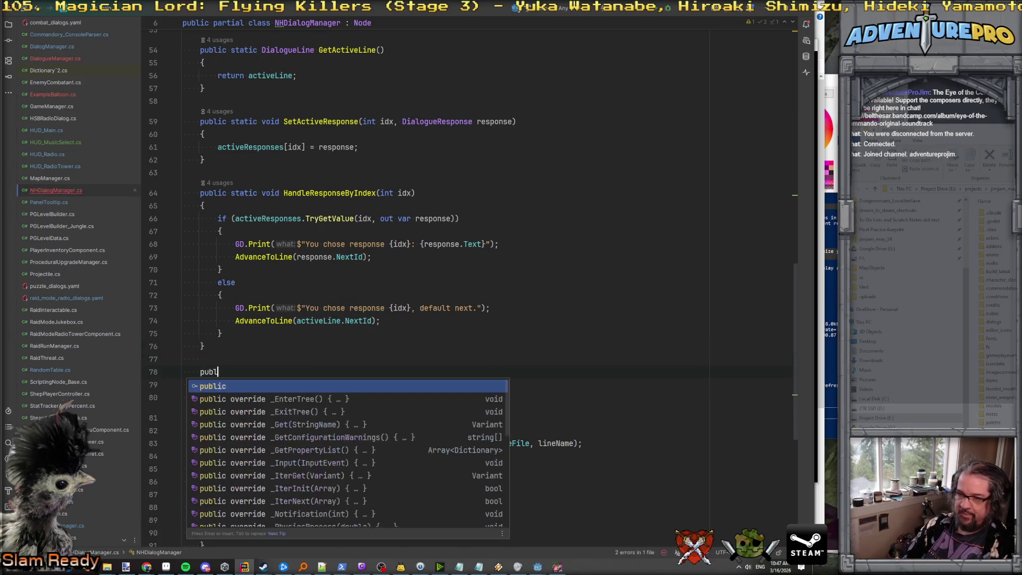
pyautogui.write('ic sstat')
pyautogui.press('BackSpace')
pyautogui.press('BackSpace')
pyautogui.press('BackSpace')
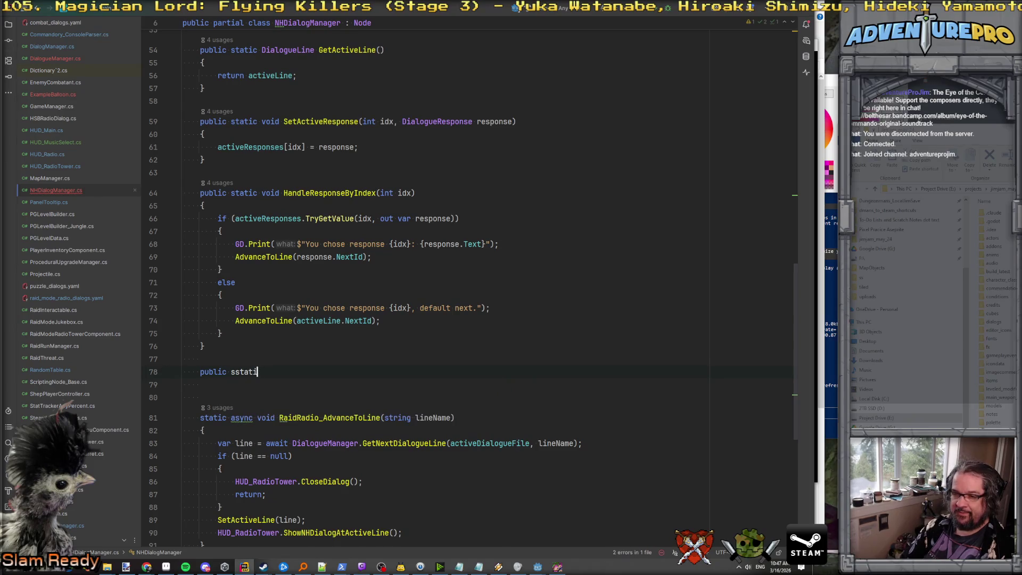
pyautogui.write('atic void R')
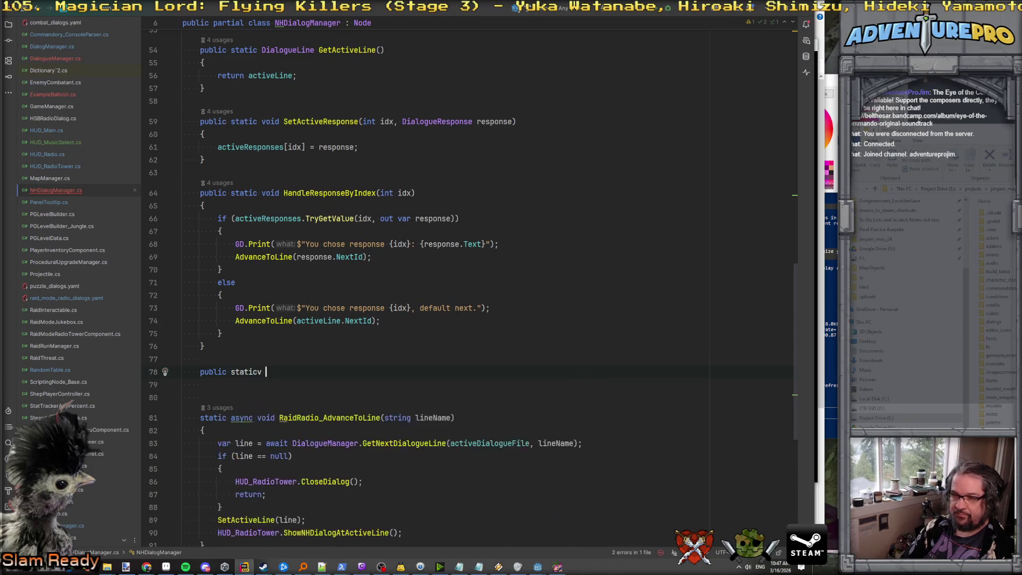
pyautogui.write('adi')
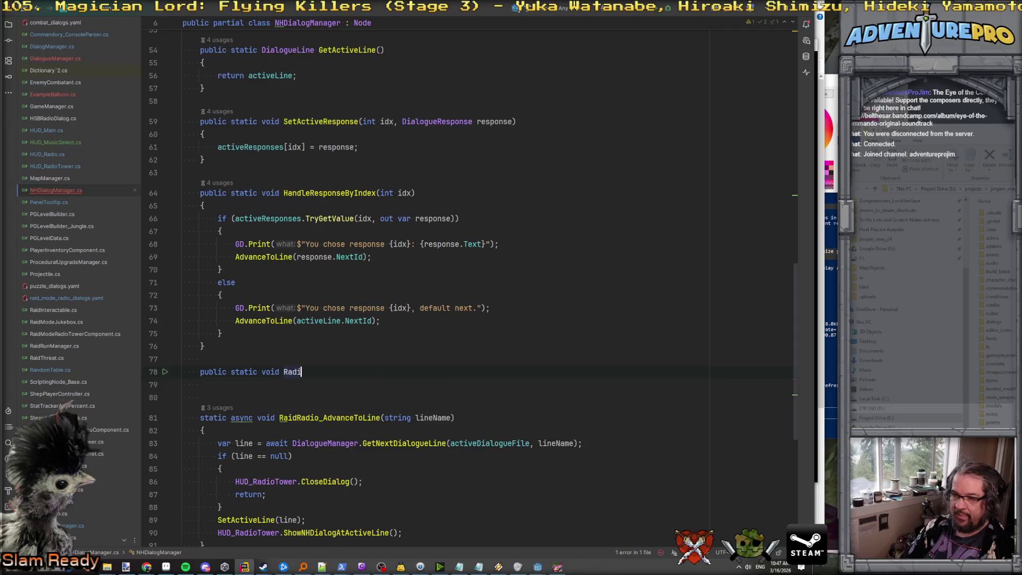
pyautogui.press('BackSpace')
pyautogui.press('BackSpace')
pyautogui.write('idRadio_')
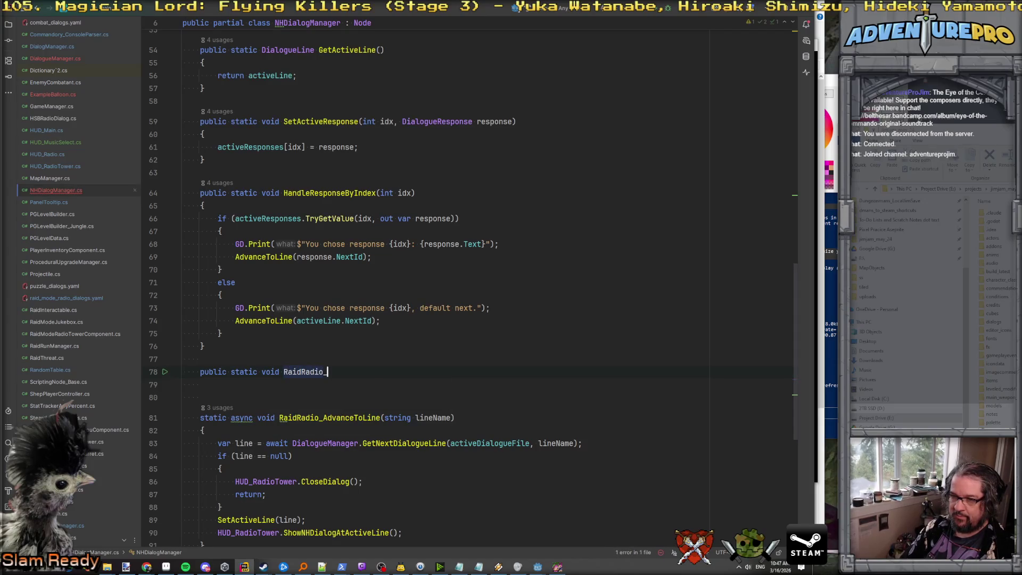
pyautogui.write('HandleResponseB')
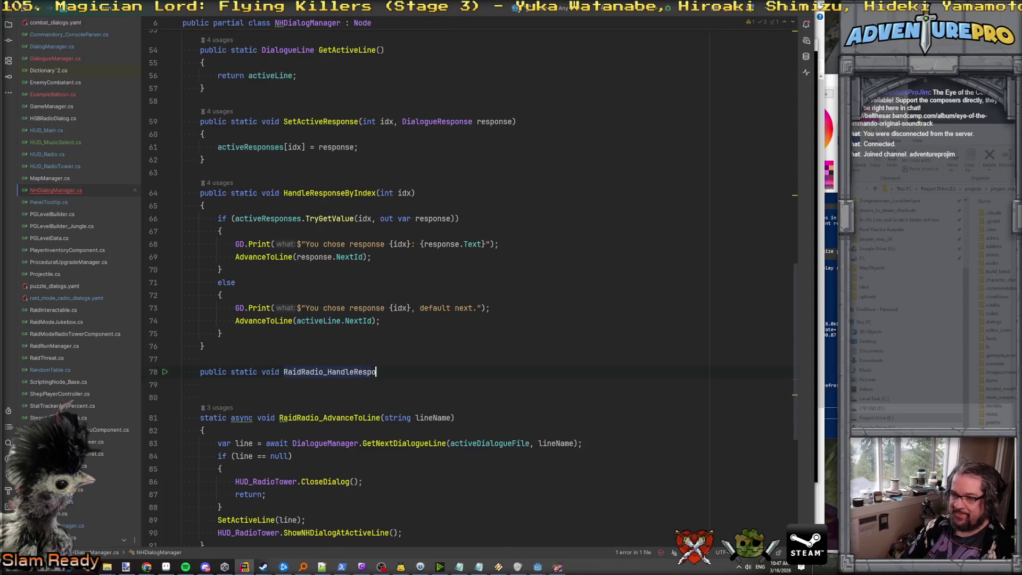
pyautogui.write('yIndex(int idx)')
pyautogui.press('Return')
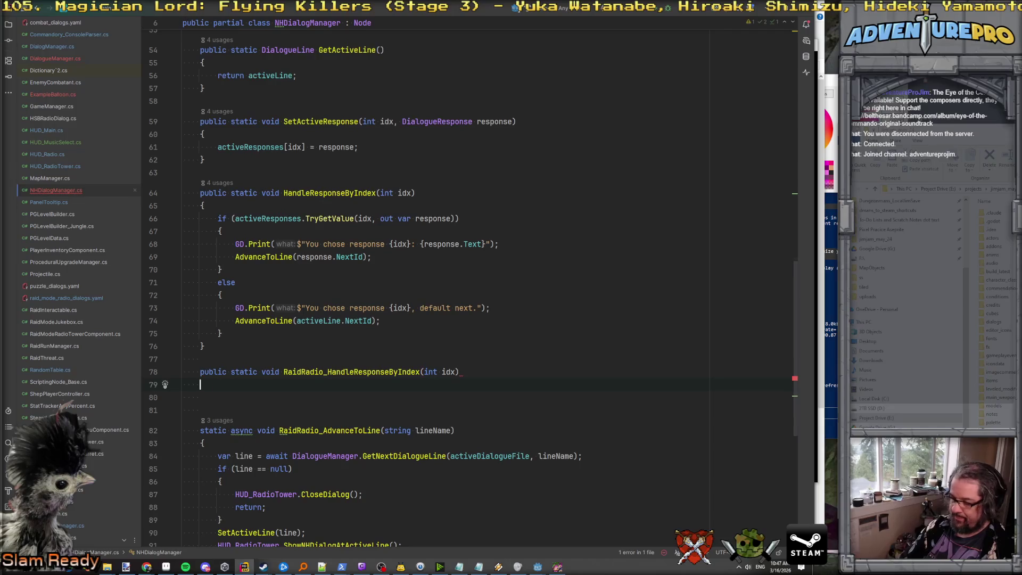
pyautogui.write('{')
pyautogui.press('Return')
# Step: Copy HandleResponseByIndex's if/else block into the new method's body
pyautogui.scroll(-2, 300, 262)
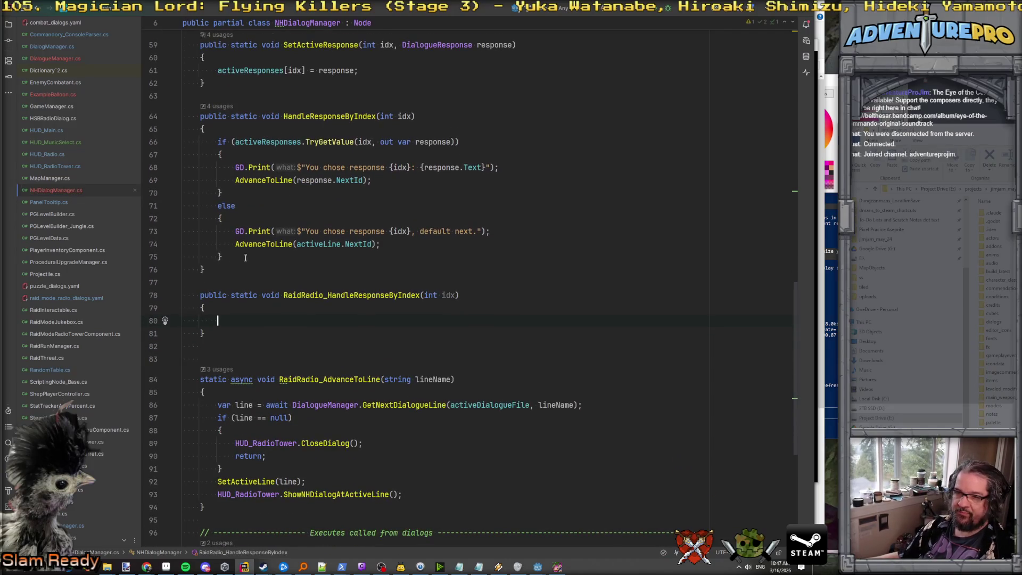
pyautogui.click(300, 262)
pyautogui.moveTo(224, 249)
pyautogui.mouseDown()
pyautogui.moveTo(235, 224)
pyautogui.moveTo(182, 121)
pyautogui.mouseUp()
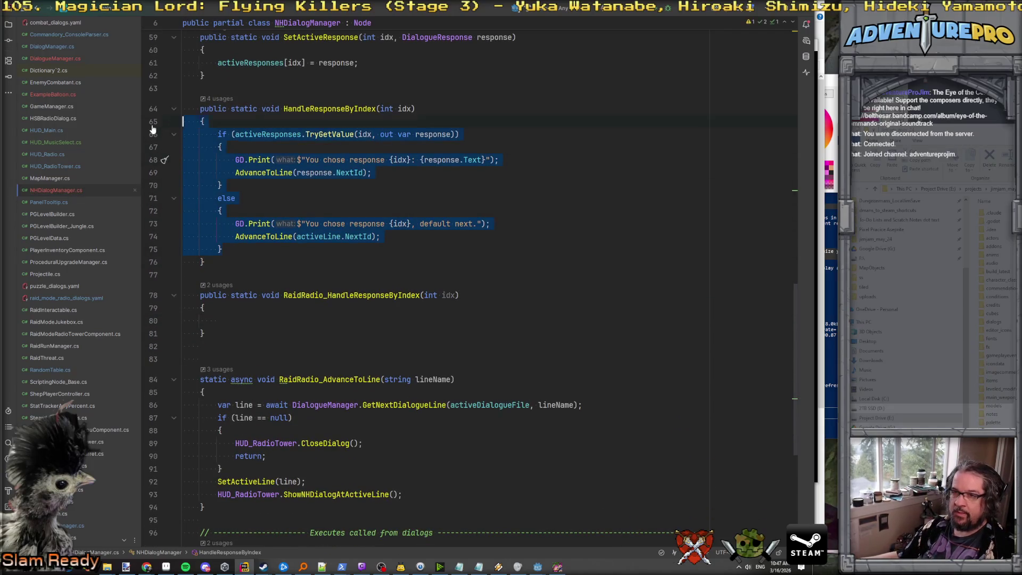
pyautogui.hotkey('ctrl', 'c')
pyautogui.click(247, 321)
pyautogui.hotkey('ctrl', 'v')
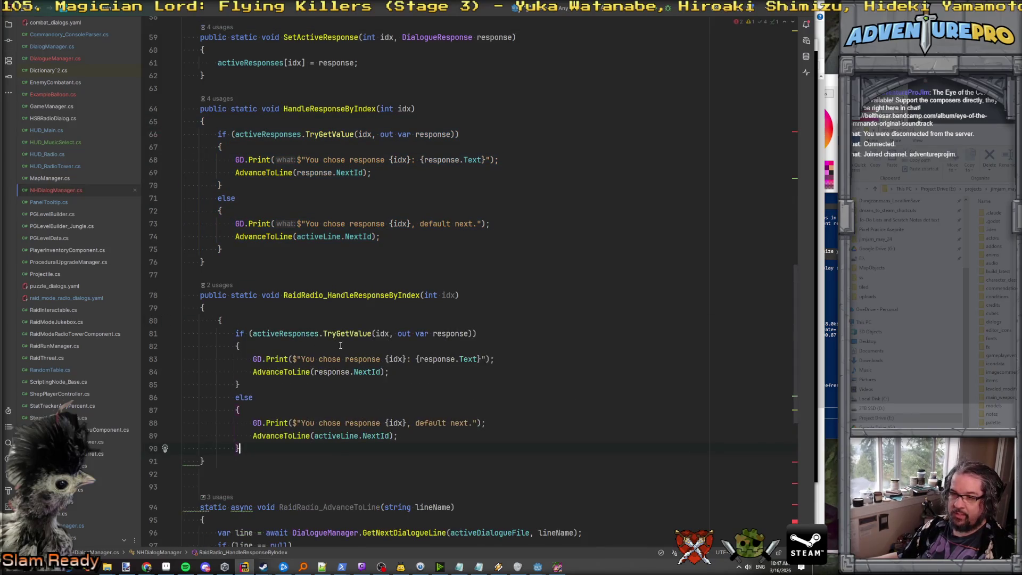
# Step: Delete the extra opening brace and outdent the pasted if/else block one level
pyautogui.scroll(-1, 257, 258)
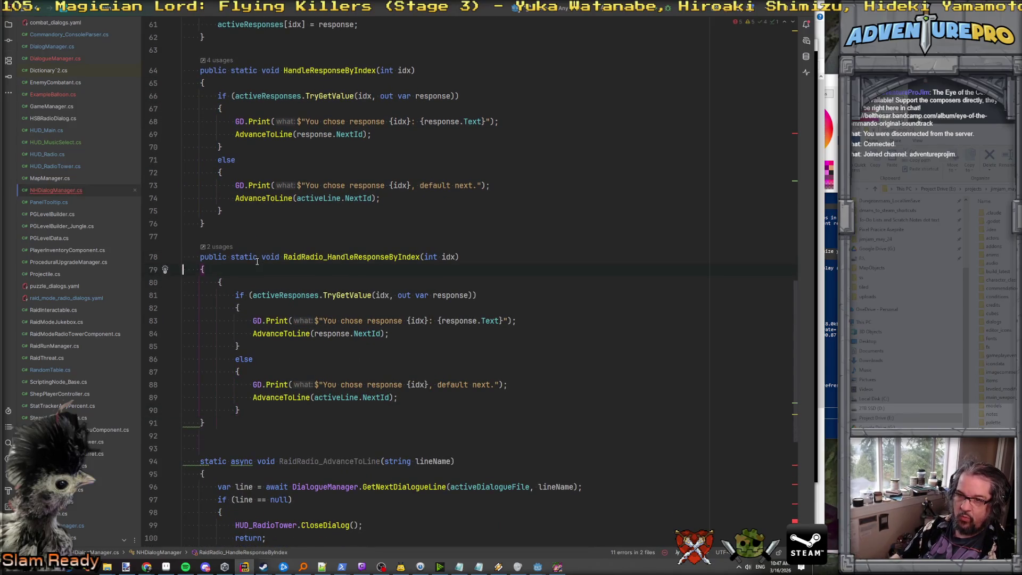
pyautogui.click(183, 282)
pyautogui.hotkey('ctrl', 'y')
pyautogui.moveTo(183, 282); pyautogui.dragTo(182, 410)
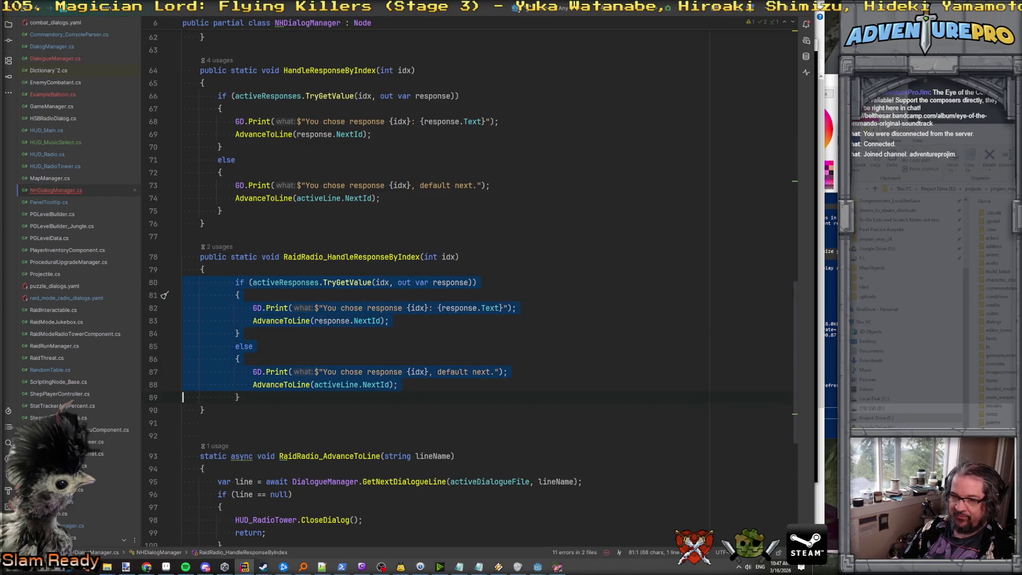
pyautogui.hotkey('shift', 'Tab')
pyautogui.press('Up')
pyautogui.press('Up')
pyautogui.press('Up')
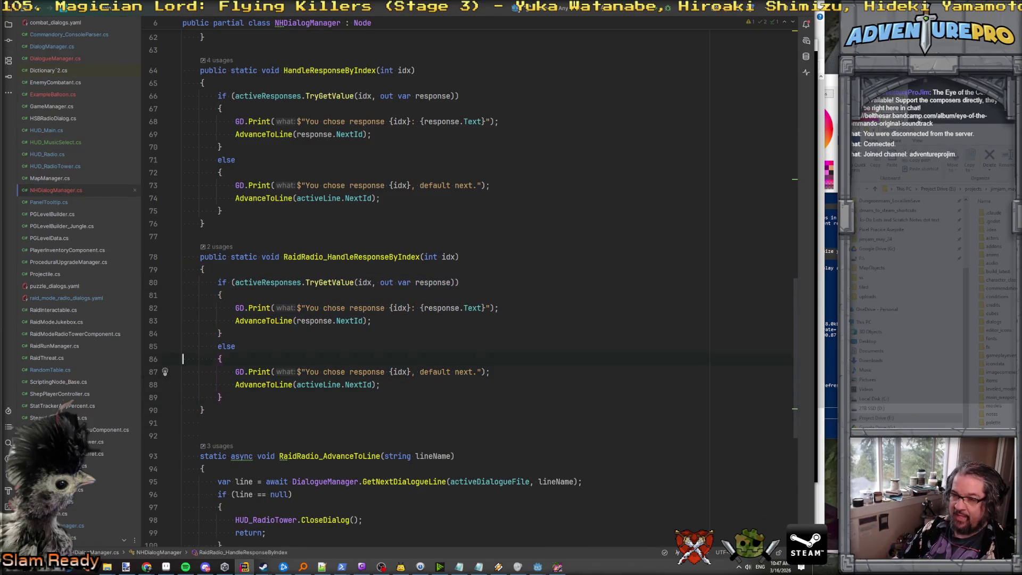
pyautogui.scroll(-3, 466, 199)
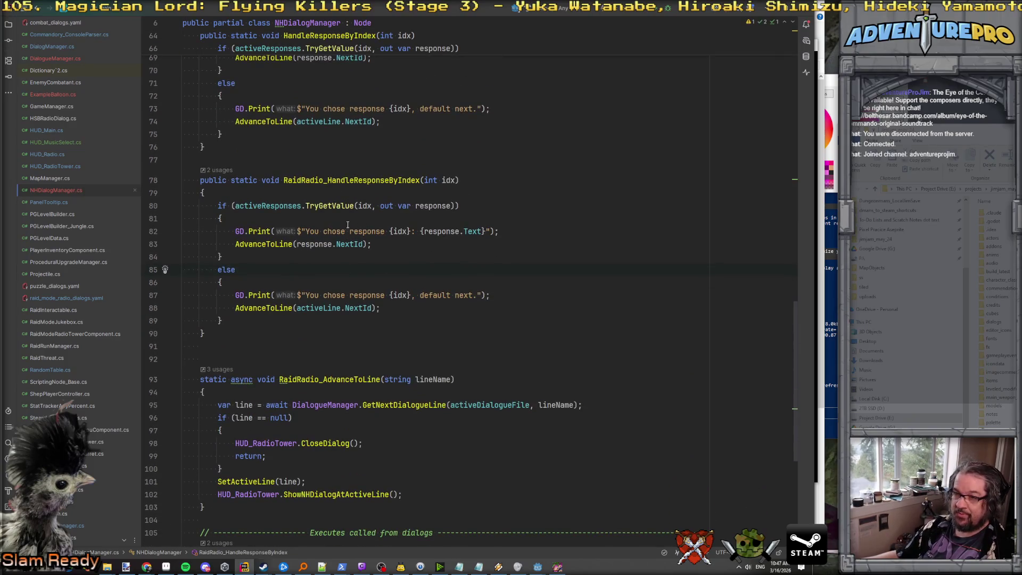
pyautogui.click(349, 232)
# Step: Replace the match branch's AdvanceToLine call with RaidRadio_AdvanceToLine
pyautogui.write('radio')
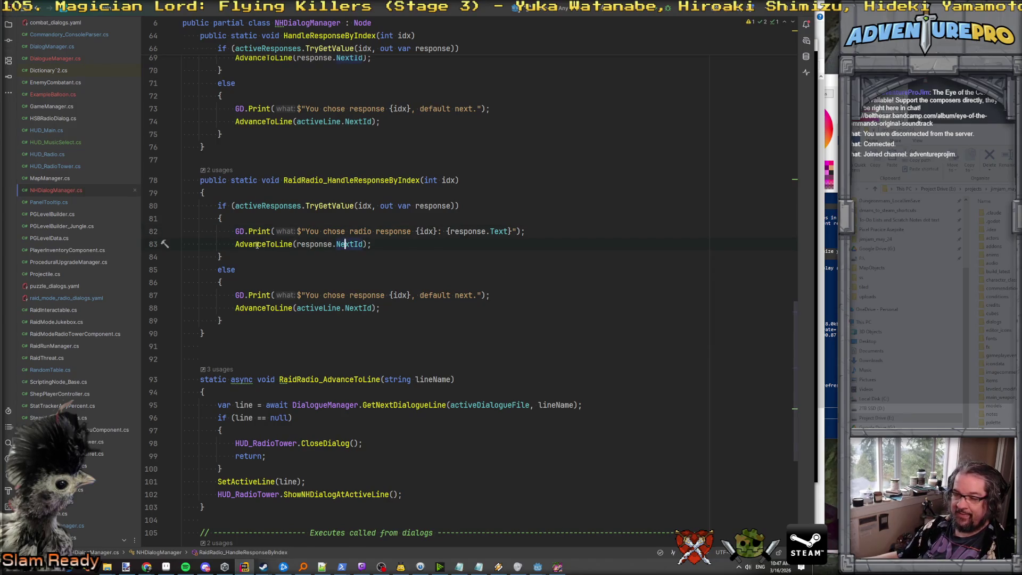
pyautogui.doubleClick(324, 381)
pyautogui.doubleClick(253, 244)
pyautogui.hotkey('ctrl', 'v')
# Step: Make the else branch GD.PrintErr "Radio Response {idx} chosen, but that shouldn't be allowed..."
pyautogui.click(313, 270)
pyautogui.press('Down')
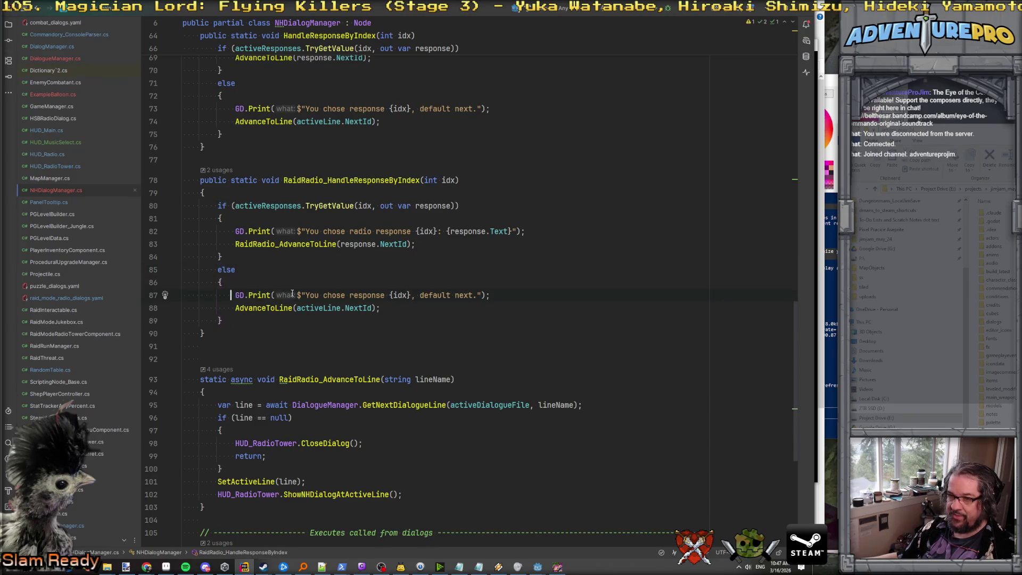
pyautogui.hotkey('ctrl', 'Delete')
pyautogui.write('PrintE')
pyautogui.press('Return')
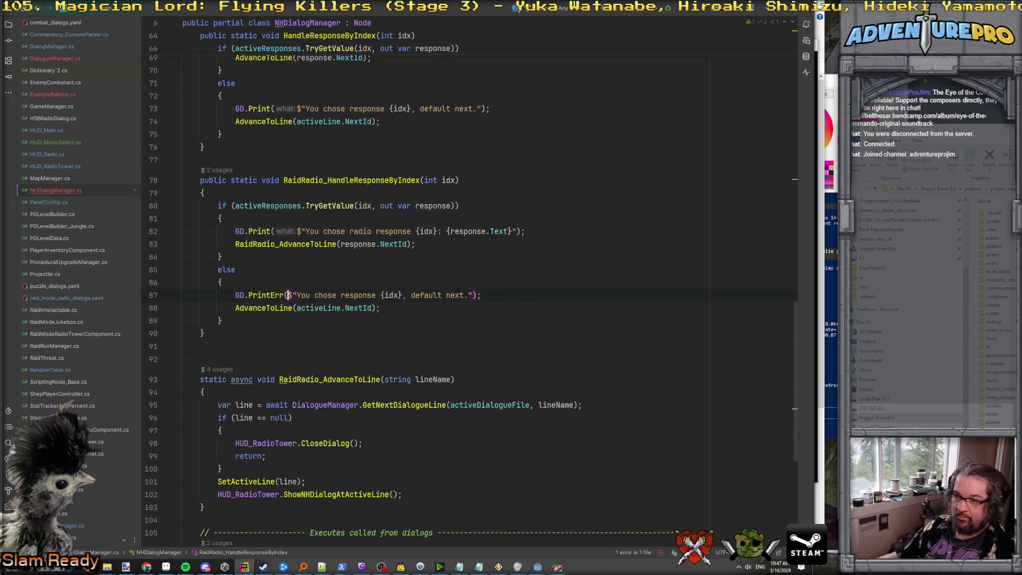
pyautogui.moveTo(318, 295); pyautogui.dragTo(494, 298)
pyautogui.write('Radio R')
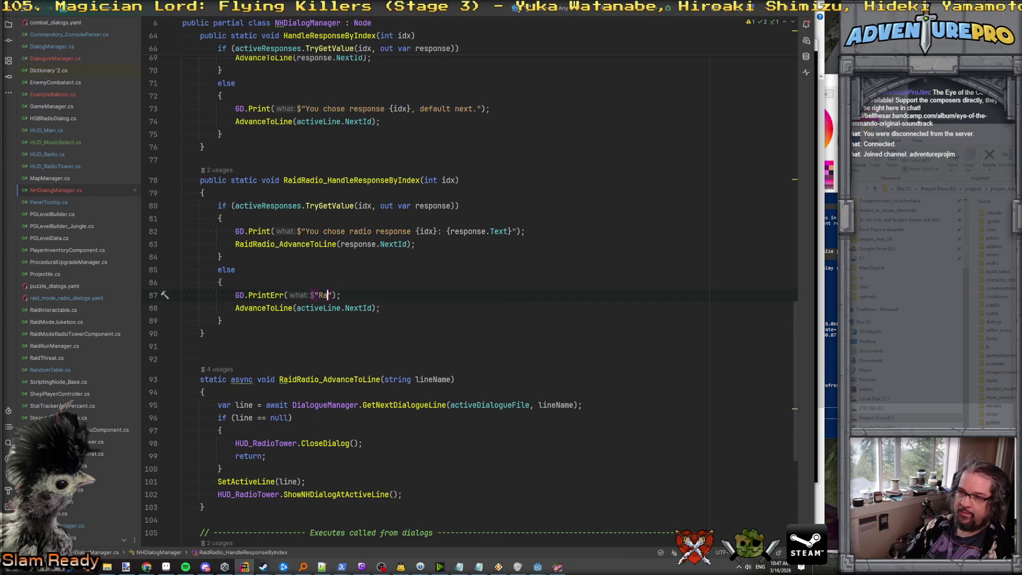
pyautogui.write('esponse {idx}')
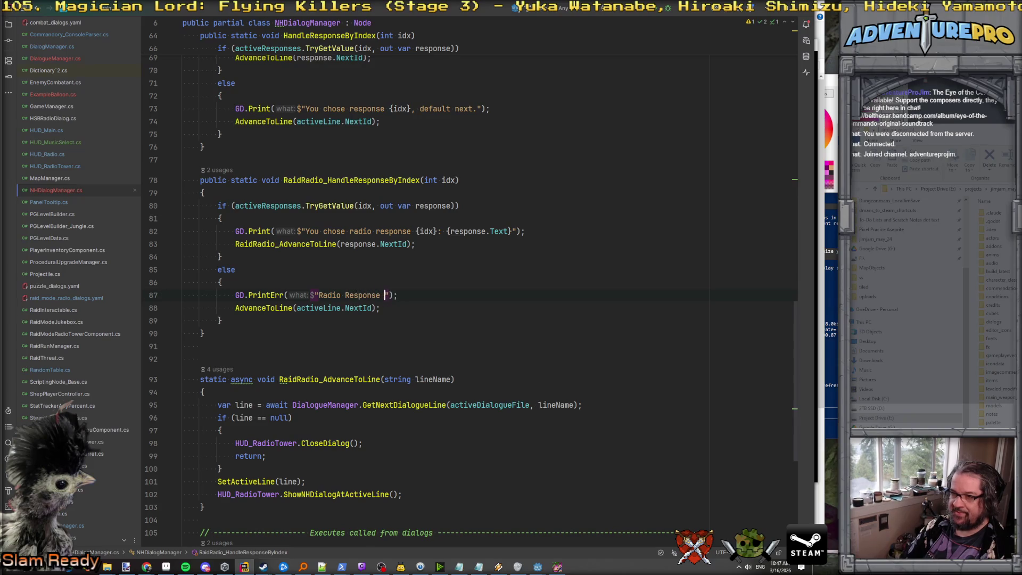
pyautogui.write(' chosen, but')
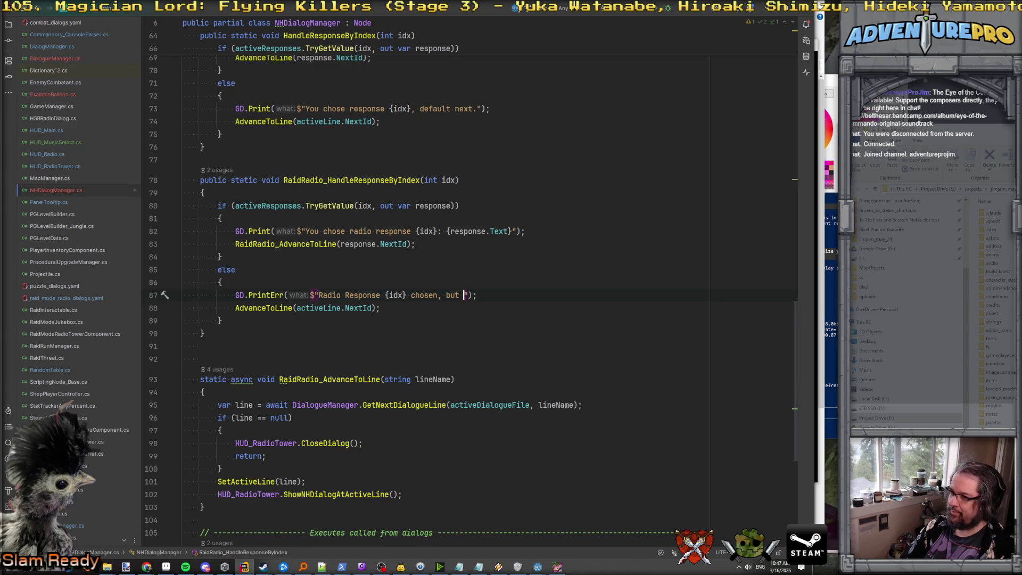
pyautogui.write(" that shouldn't be a")
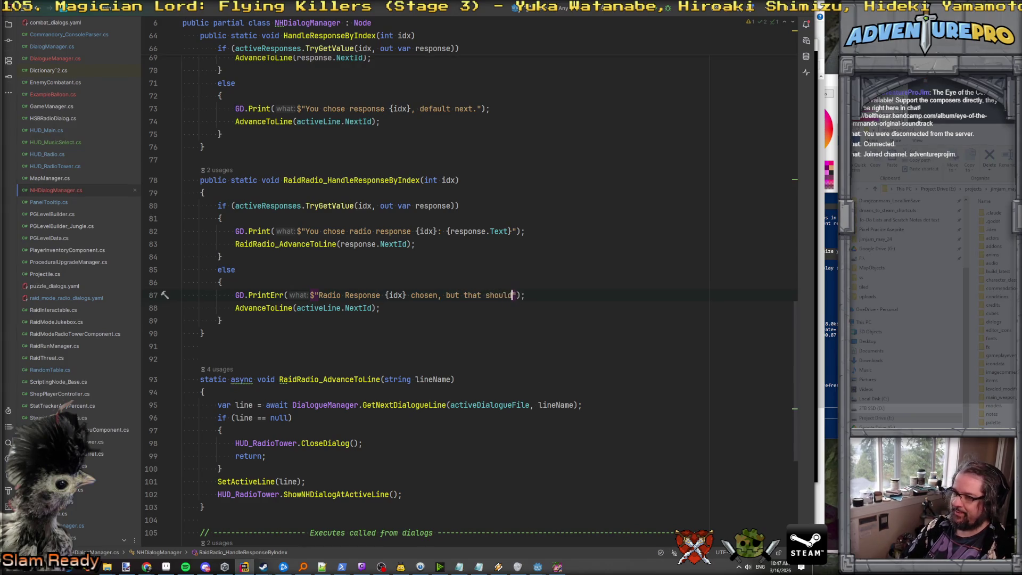
pyautogui.write('llowed at this part of th')
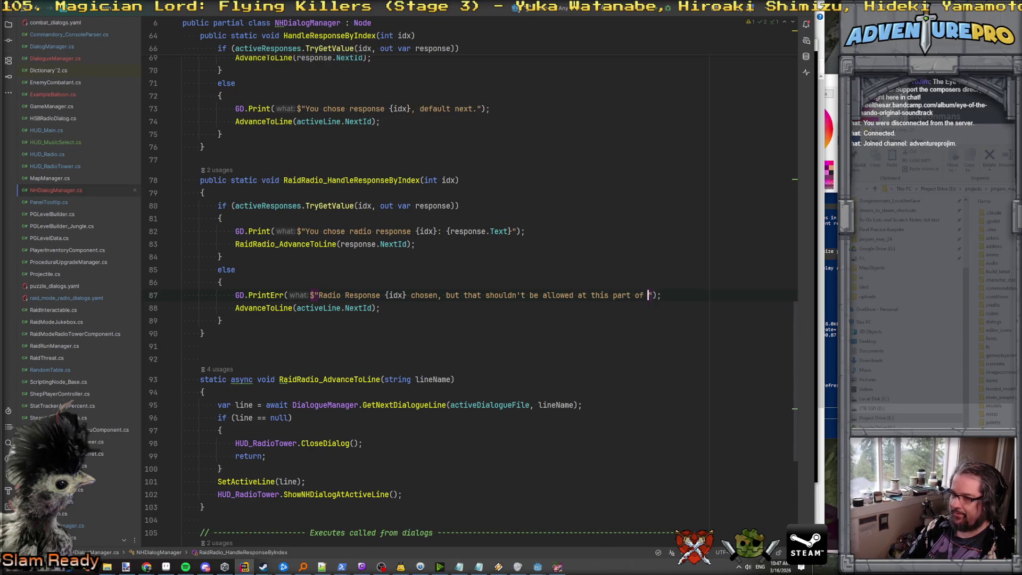
pyautogui.write('e raid_')
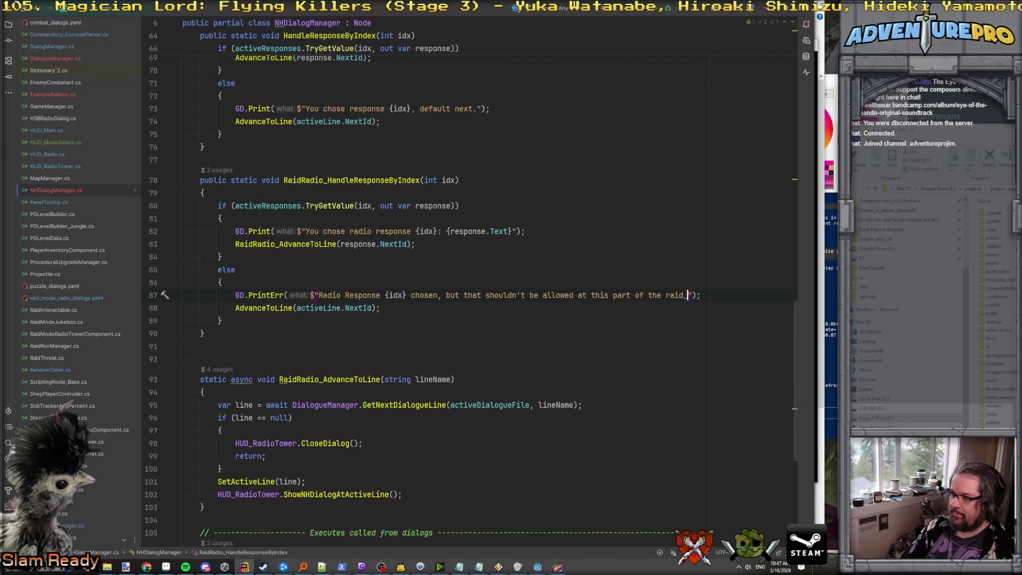
pyautogui.press('BackSpace')
pyautogui.press('BackSpace')
pyautogui.write('radio dia')
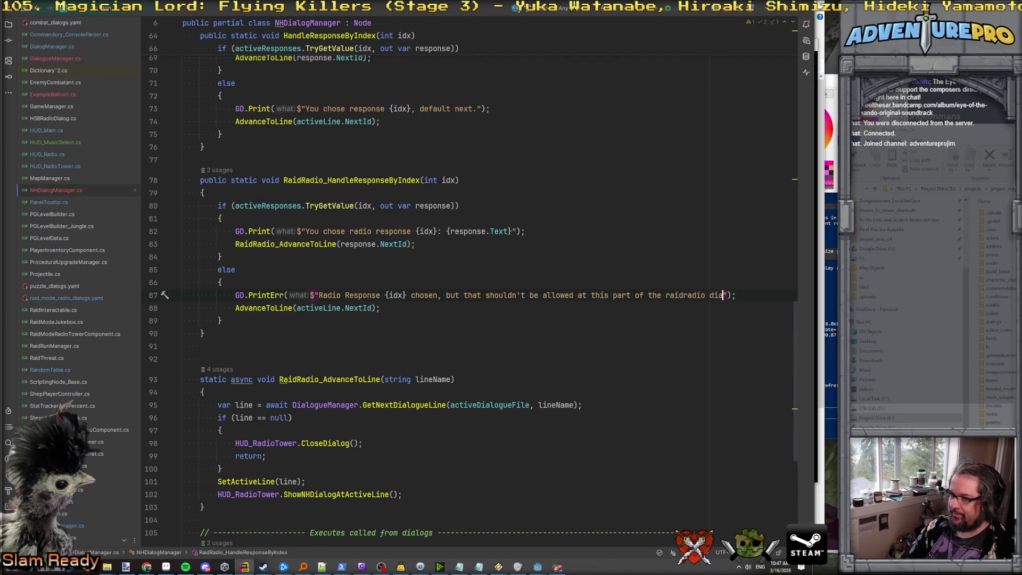
# Step: Delete the fallback branch's advance call and the extra blank line after the method
pyautogui.press('Down')
pyautogui.press('Down')
pyautogui.hotkey('ctrl', 'y')
pyautogui.press('Down')
pyautogui.press('Down')
pyautogui.hotkey('ctrl', 'y')
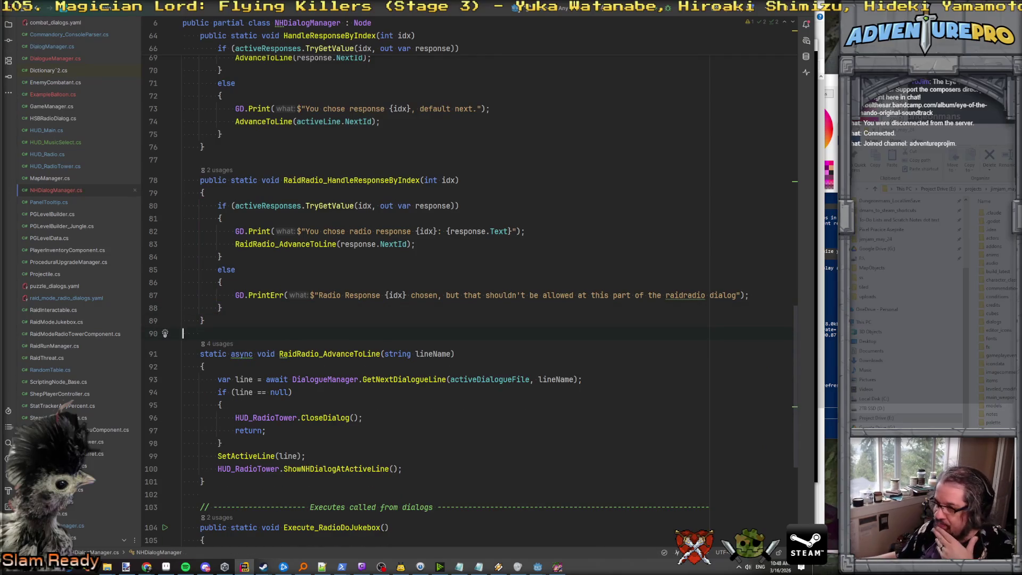
pyautogui.click(399, 307)
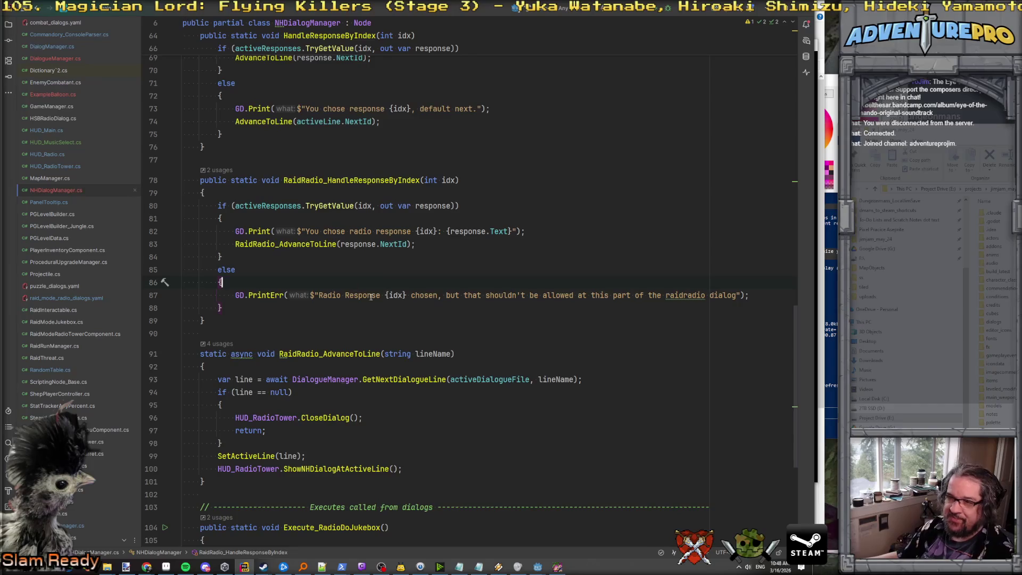
pyautogui.scroll(-2, 351, 266)
pyautogui.click(328, 256)
pyautogui.scroll(-1, 328, 231)
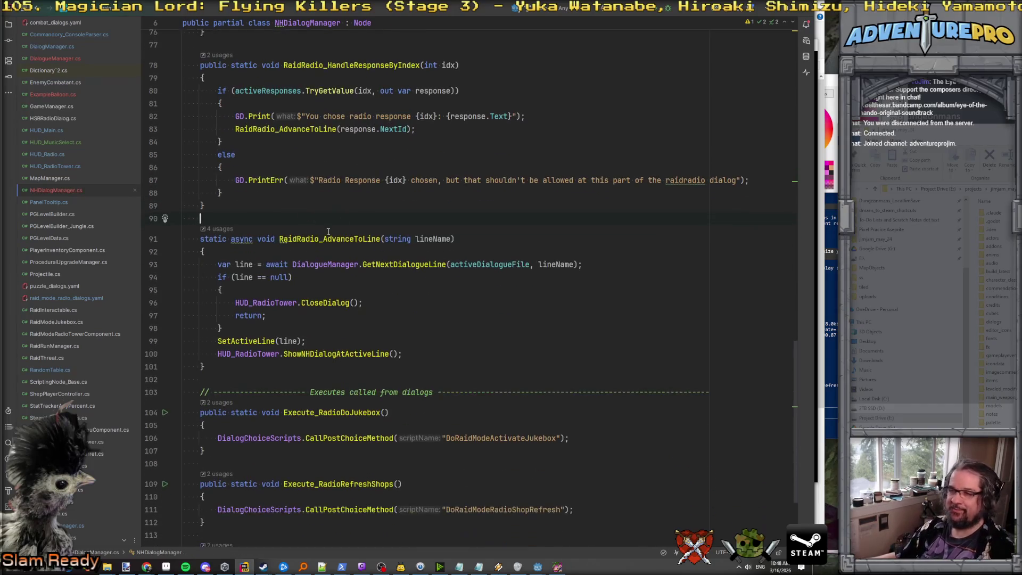
# Step: Review the finished handler and select the RaidRadio_HandleResponseByIndex name for reuse
pyautogui.scroll(2, 346, 213)
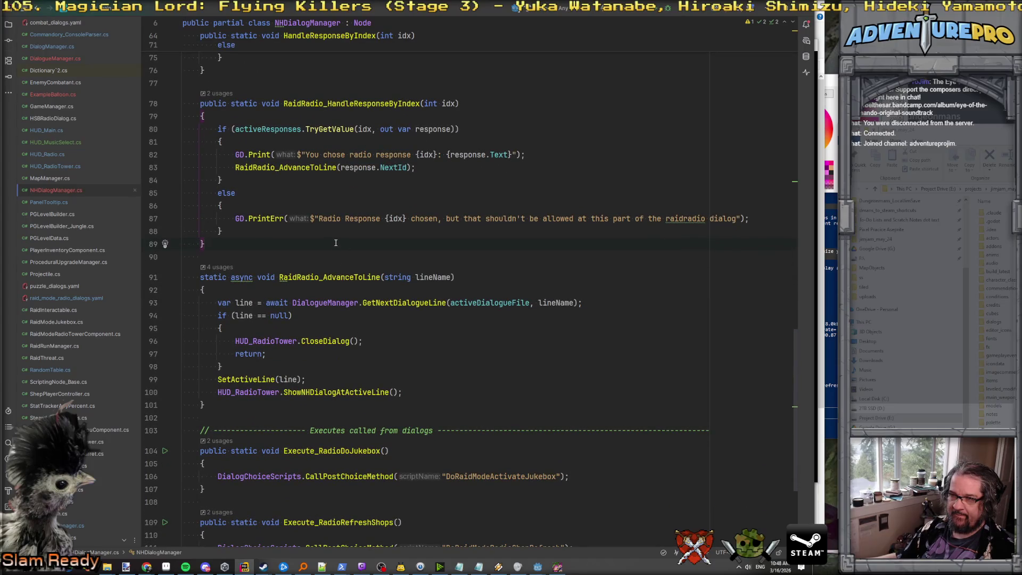
pyautogui.scroll(2, 336, 242)
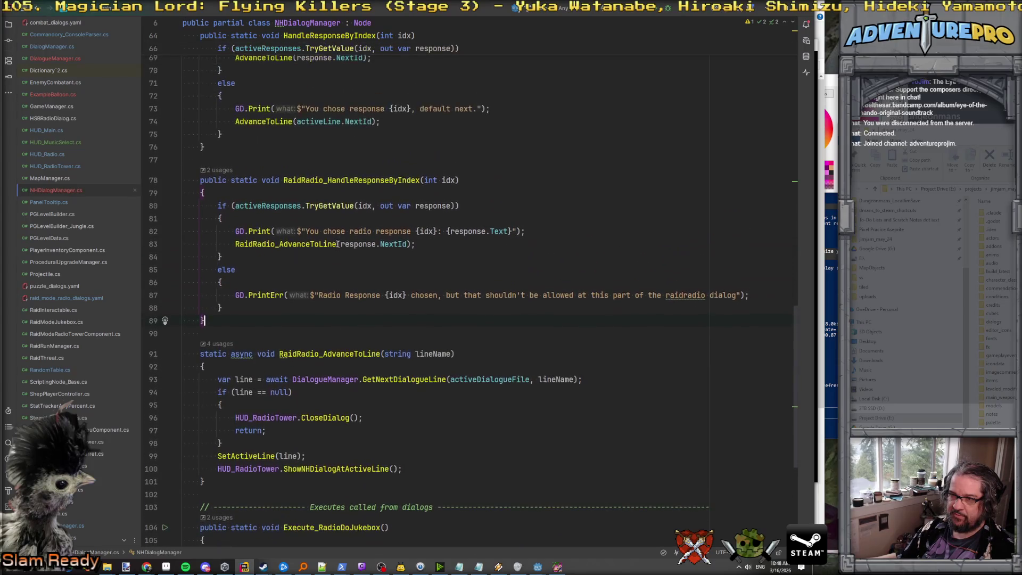
pyautogui.scroll(-2, 353, 256)
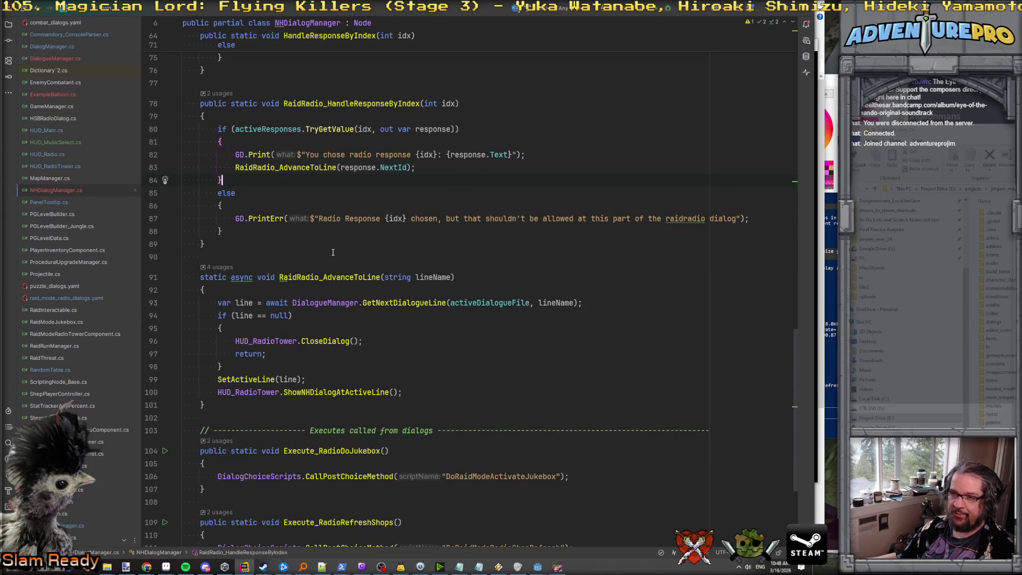
pyautogui.scroll(-2, 333, 252)
pyautogui.scroll(3, 332, 252)
pyautogui.scroll(-2, 332, 252)
pyautogui.scroll(3, 333, 252)
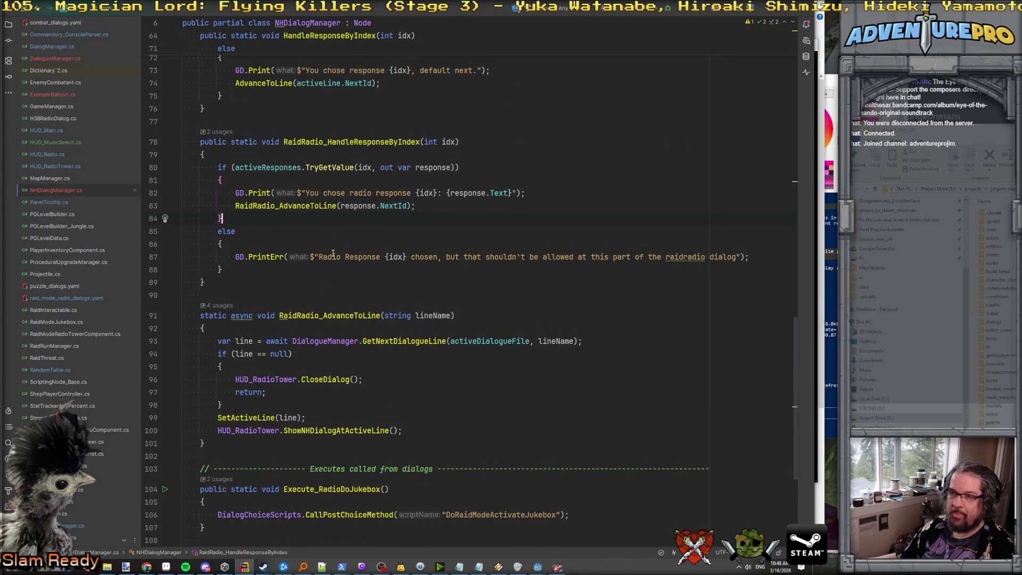
pyautogui.scroll(-1, 333, 253)
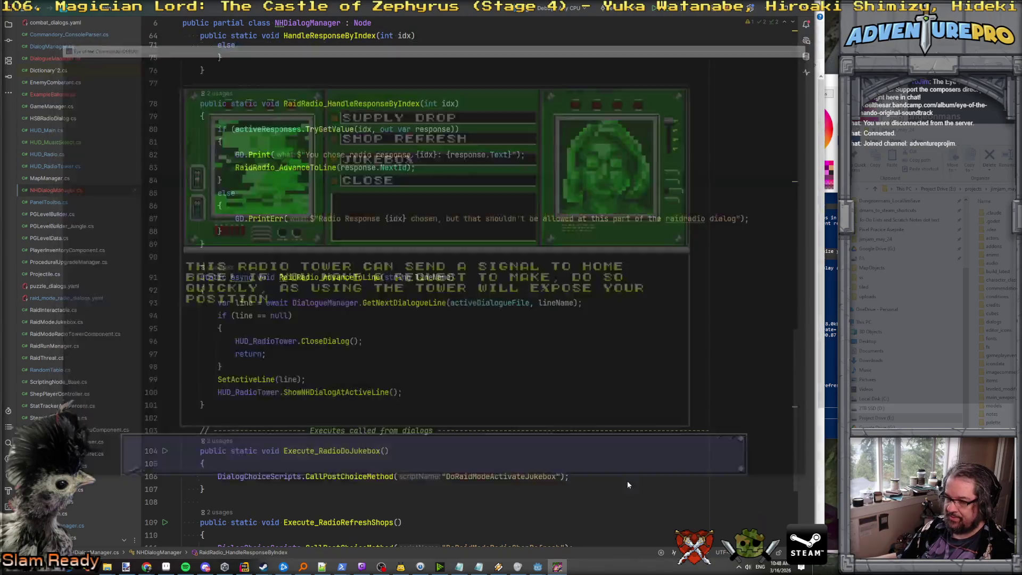
pyautogui.click(221, 180)
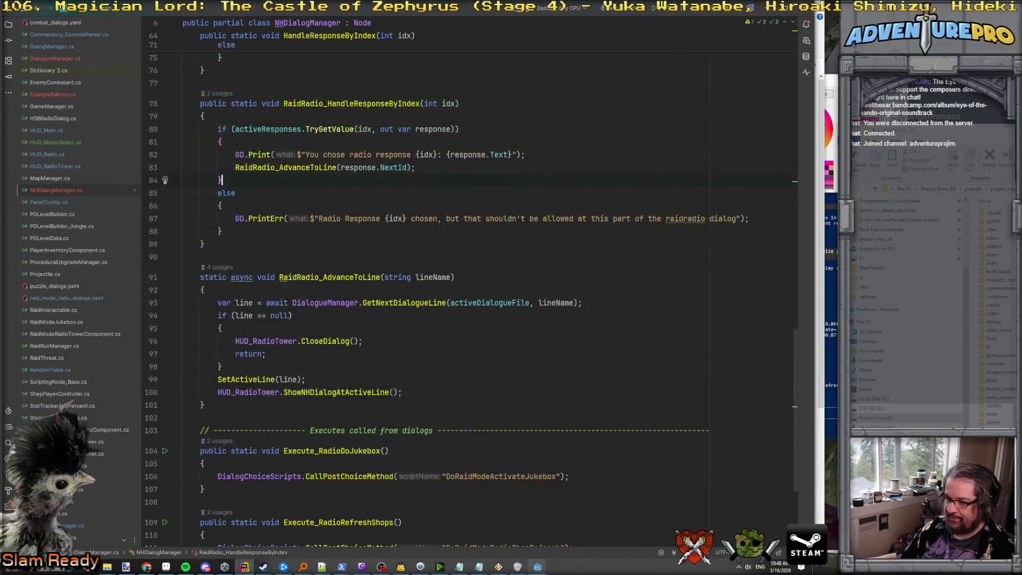
pyautogui.doubleClick(332, 103)
pyautogui.hotkey('ctrl', 'c')
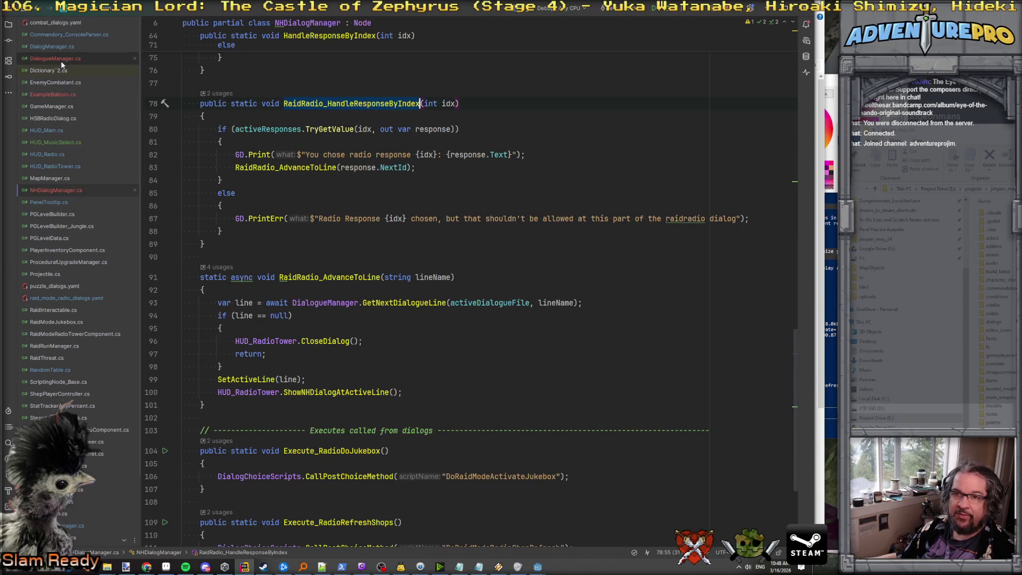
# Step: In HUD_RadioTower.cs, reduce OnChoiceButtonPressedNH to a single RaidRadio_HandleResponseByIndex(hsb.DataIdx) call
pyautogui.click(59, 167)
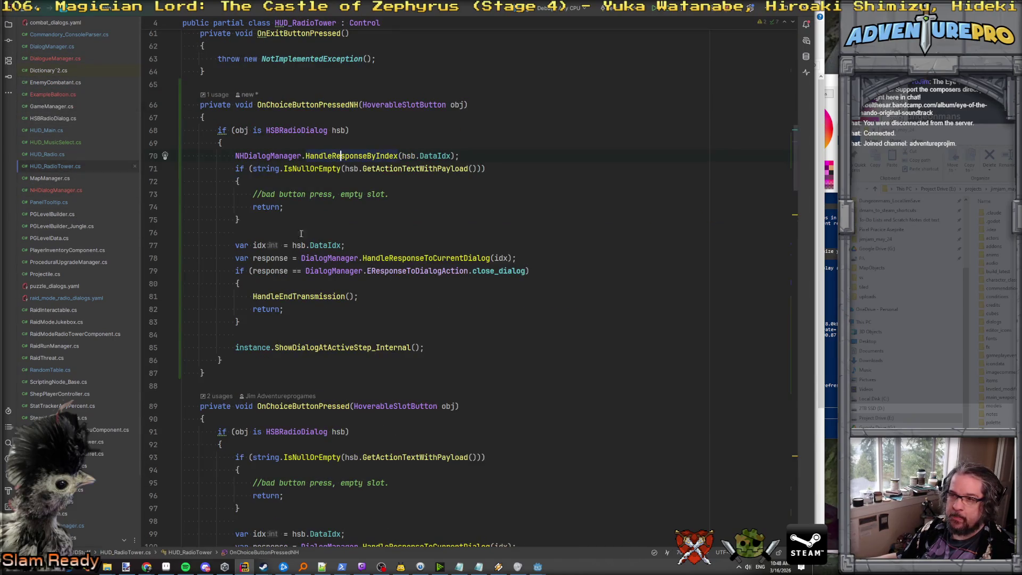
pyautogui.doubleClick(354, 156)
pyautogui.hotkey('ctrl', 'v')
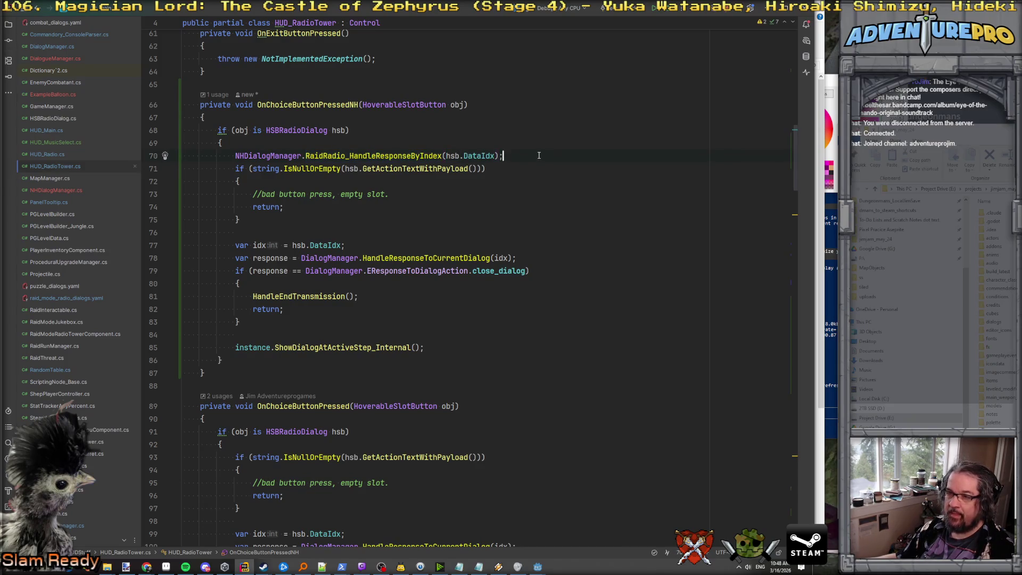
pyautogui.press('Down')
pyautogui.press('Home')
pyautogui.press('Home')
pyautogui.hotkey('shift', 'Down')
pyautogui.hotkey('shift', 'Down')
pyautogui.hotkey('shift', 'Down')
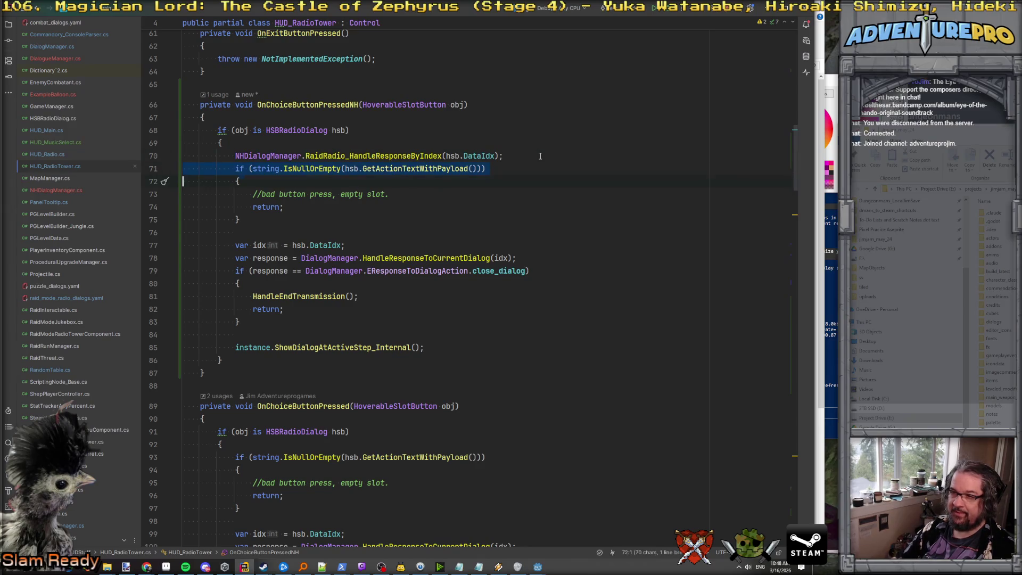
pyautogui.hotkey('shift', 'Down')
pyautogui.hotkey('shift', 'Down')
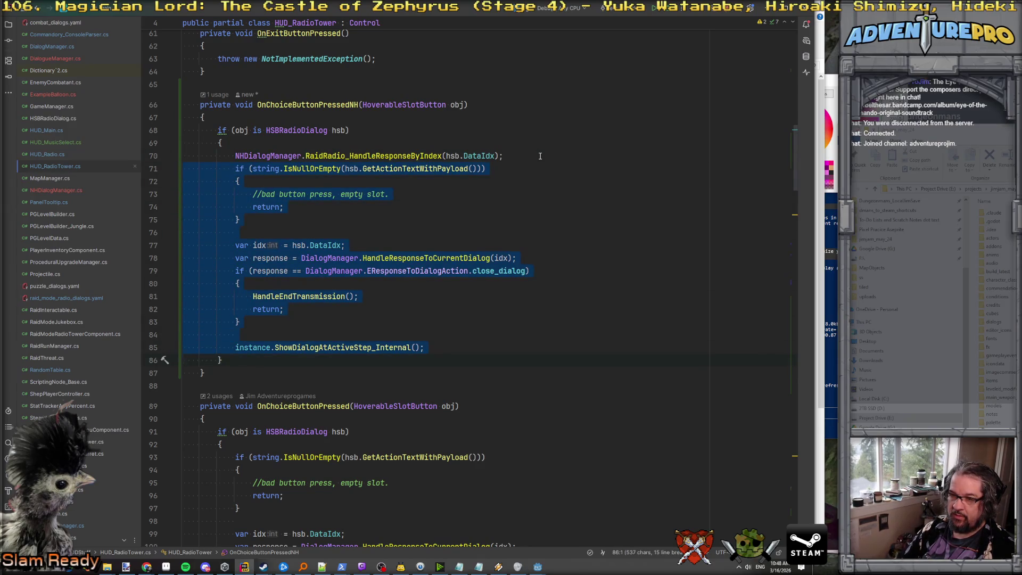
pyautogui.press('Delete')
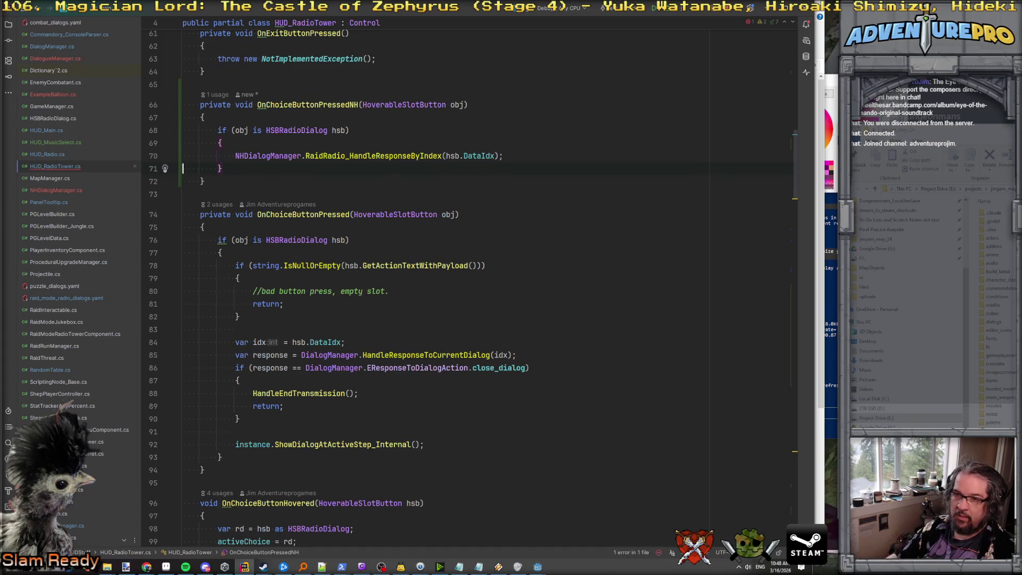
# Step: Point the _Ready actionOnButtonPressed hookup at OnChoiceButtonPressedNH
pyautogui.scroll(3, 482, 264)
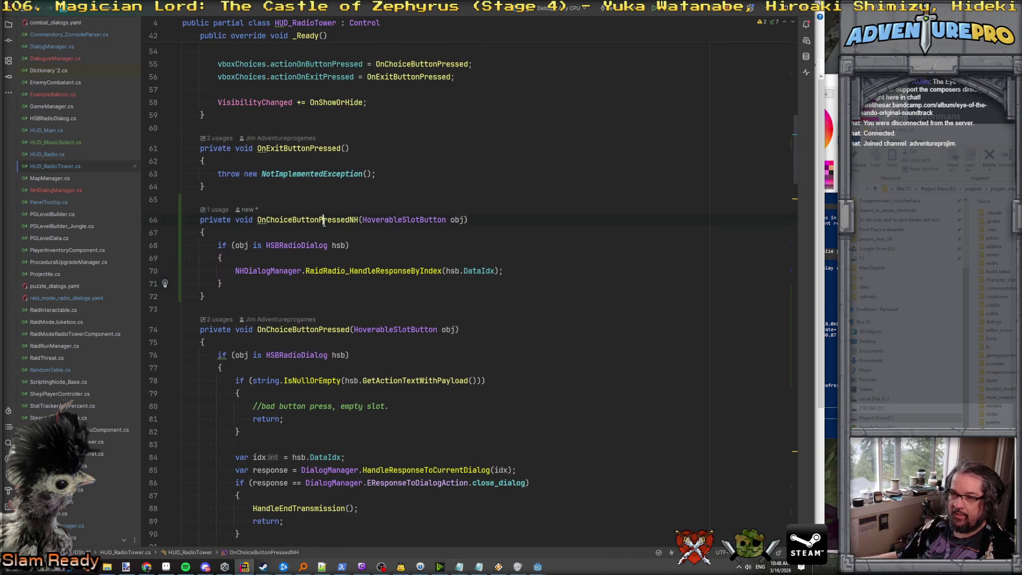
pyautogui.scroll(4, 324, 221)
pyautogui.doubleClick(418, 218)
pyautogui.press('Right')
pyautogui.write('NH')
pyautogui.click(503, 211)
# Step: Revert the line 55 hookup to OnChoiceButtonPressed and copy that assignment line
pyautogui.scroll(1, 504, 211)
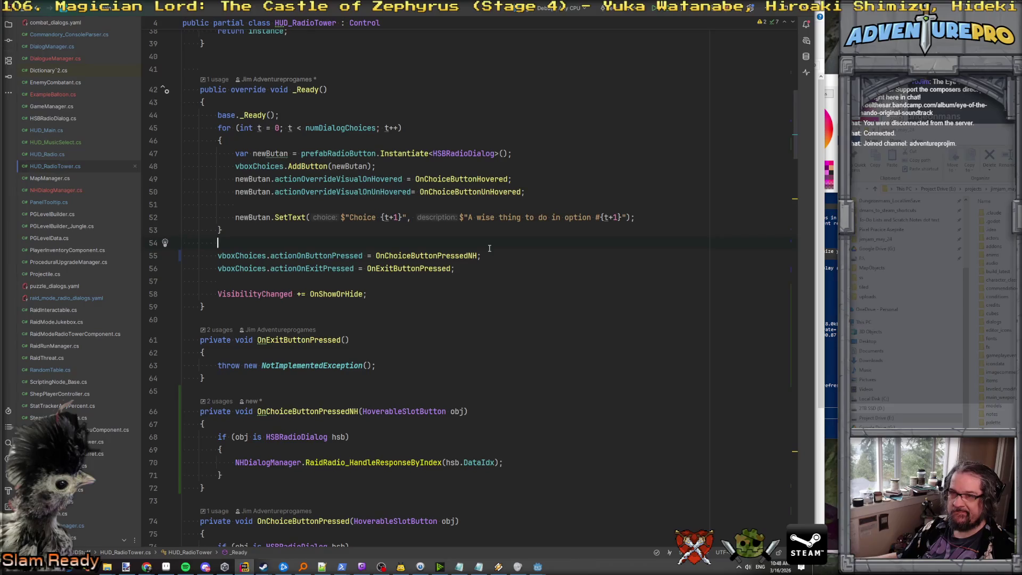
pyautogui.scroll(-2, 489, 249)
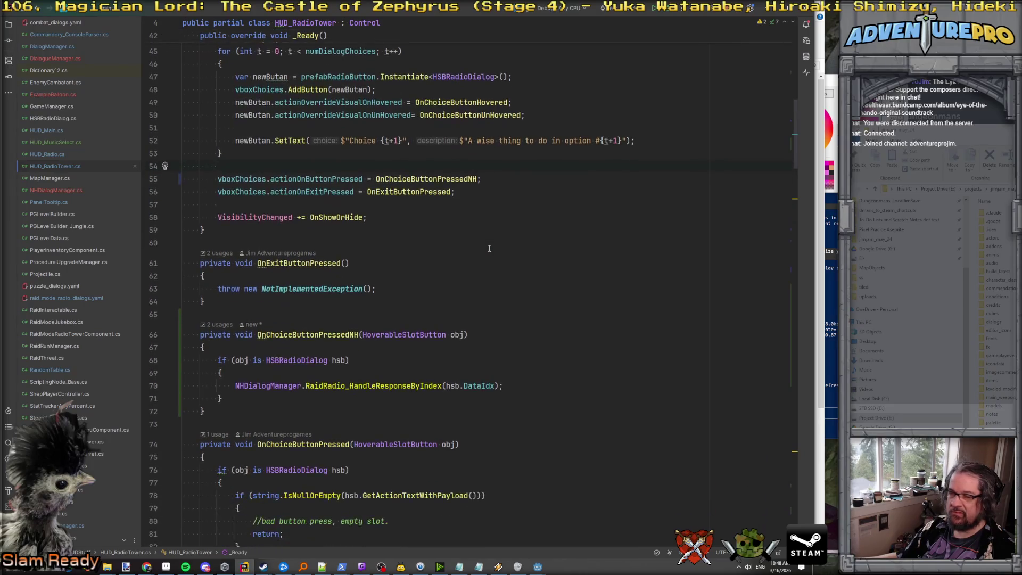
pyautogui.scroll(-10, 516, 172)
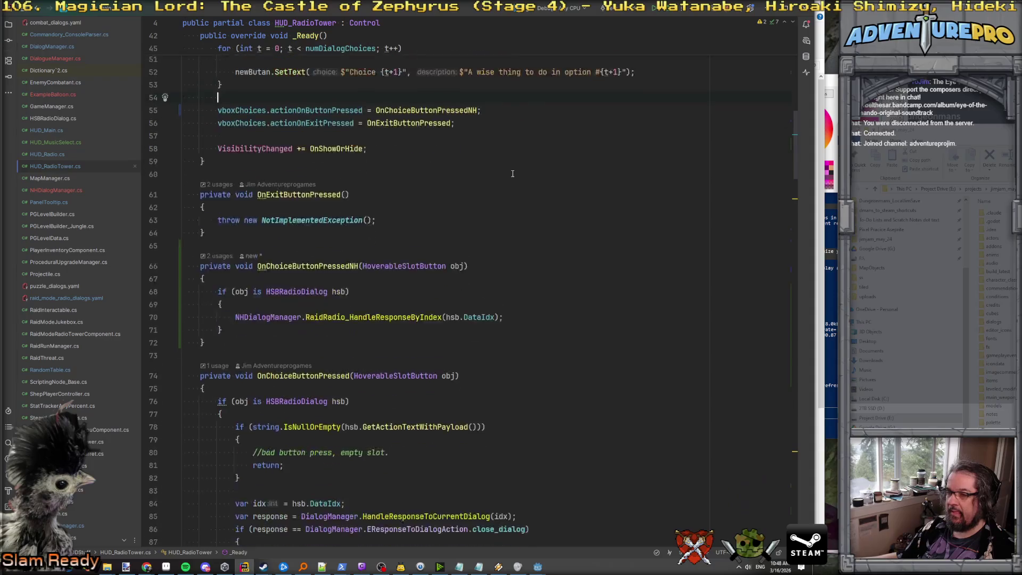
pyautogui.scroll(-15, 512, 174)
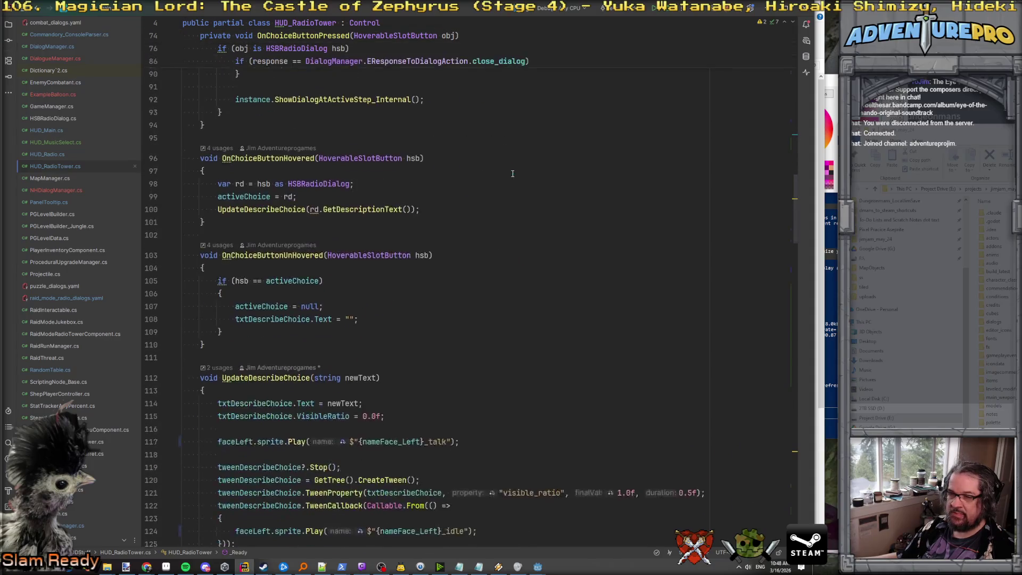
pyautogui.scroll(-6, 513, 173)
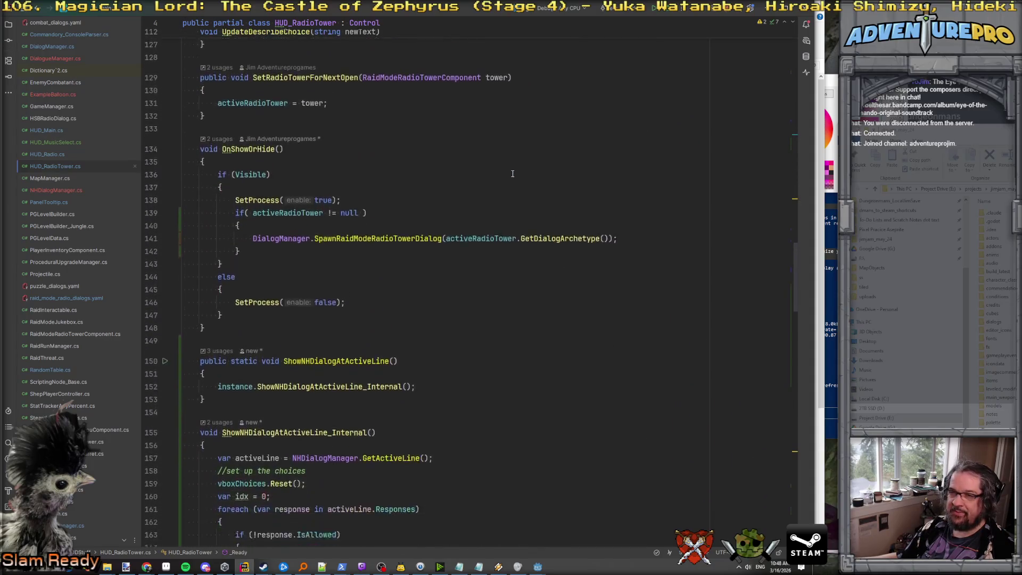
pyautogui.scroll(20, 513, 174)
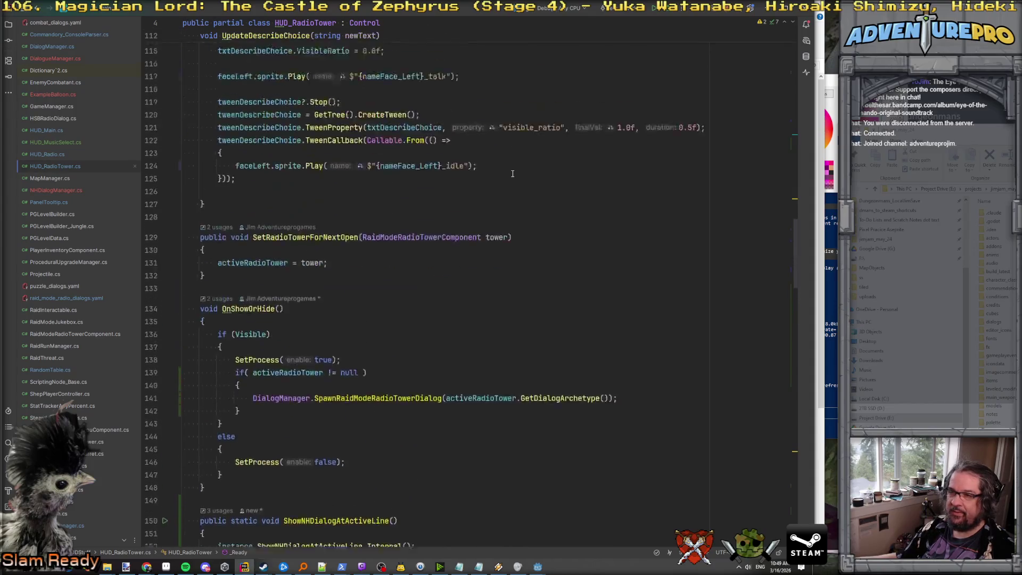
pyautogui.scroll(4, 513, 174)
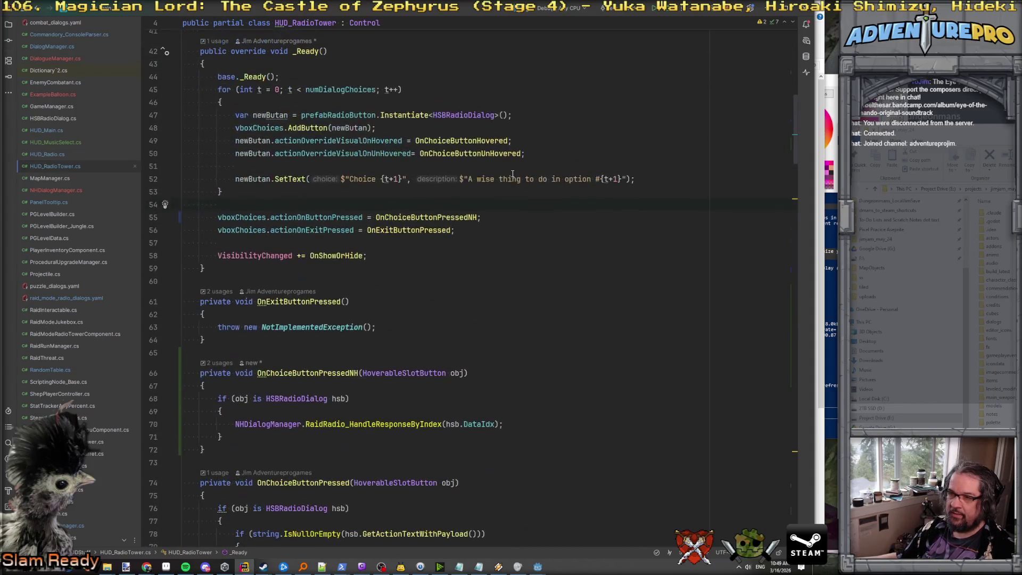
pyautogui.press('BackSpace')
pyautogui.press('BackSpace')
pyautogui.click(450, 202)
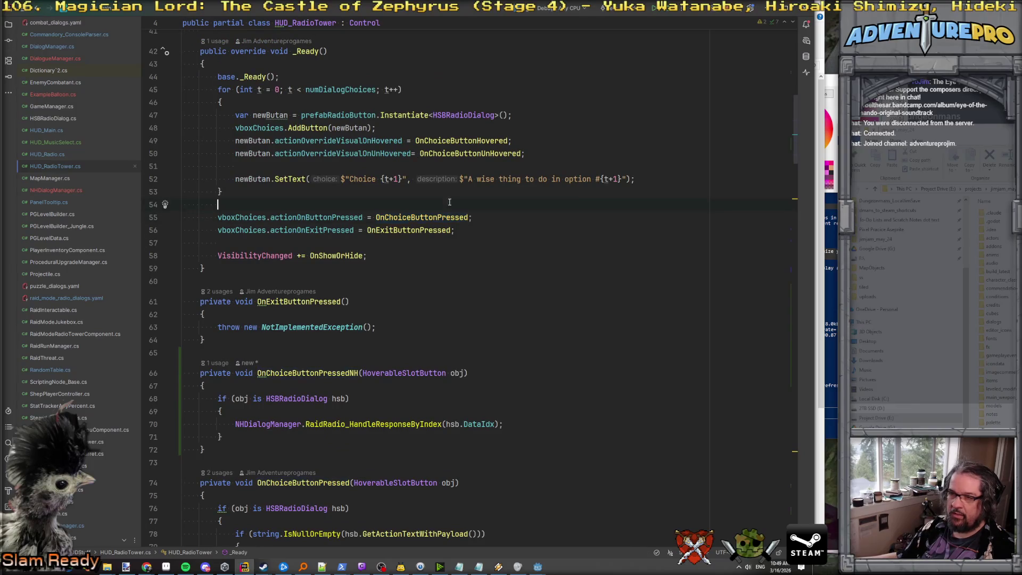
pyautogui.hotkey('shift', 'Down')
pyautogui.hotkey('ctrl', 'c')
pyautogui.scroll(-17, 453, 250)
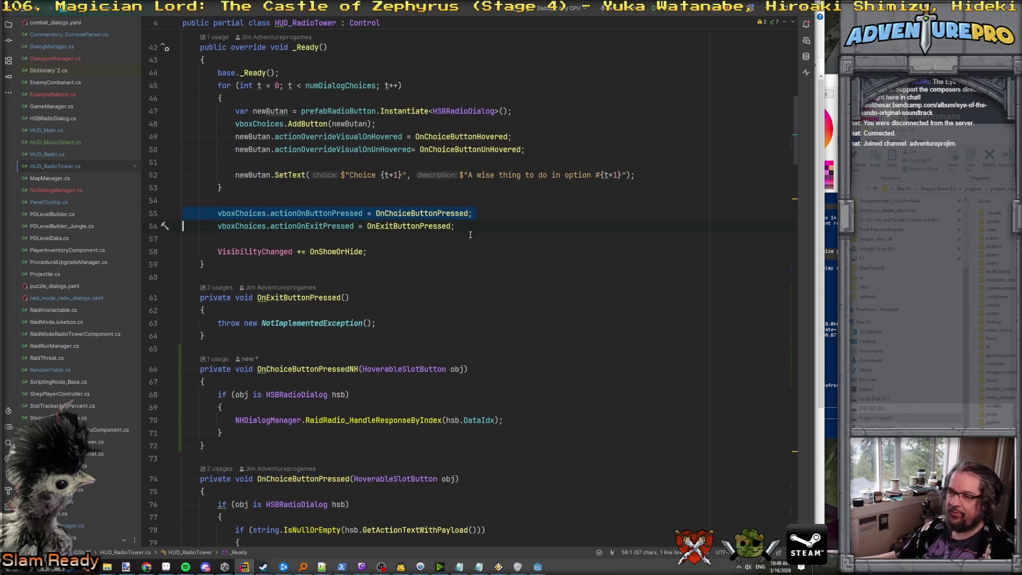
pyautogui.scroll(-12, 437, 271)
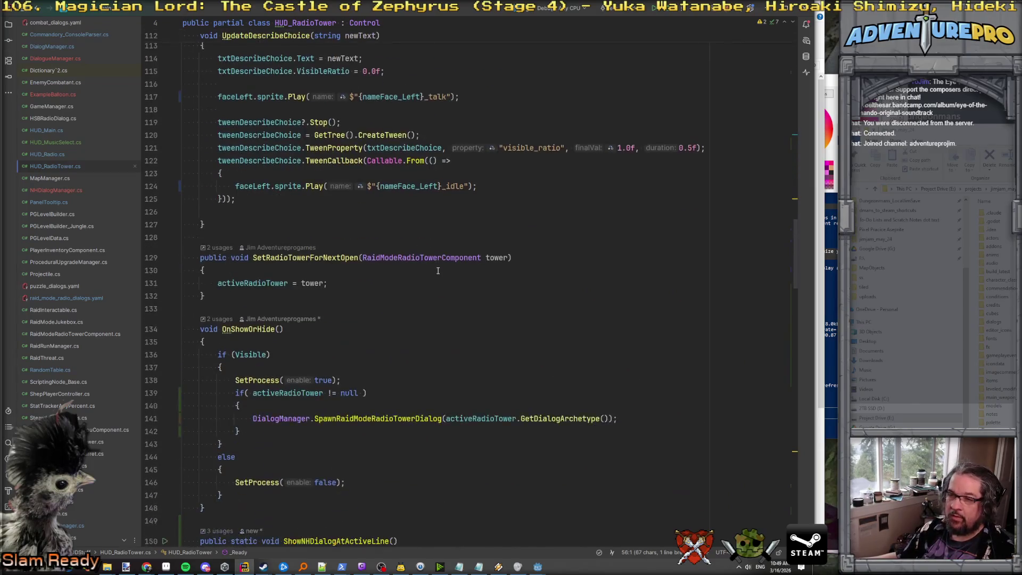
pyautogui.scroll(-3, 437, 271)
# Step: In ShowNHDialogAtActiveLine, add instance.vboxChoices.actionOnButtonPressed = instance.OnChoiceButtonPressedNH
pyautogui.click(447, 223)
pyautogui.click(445, 210)
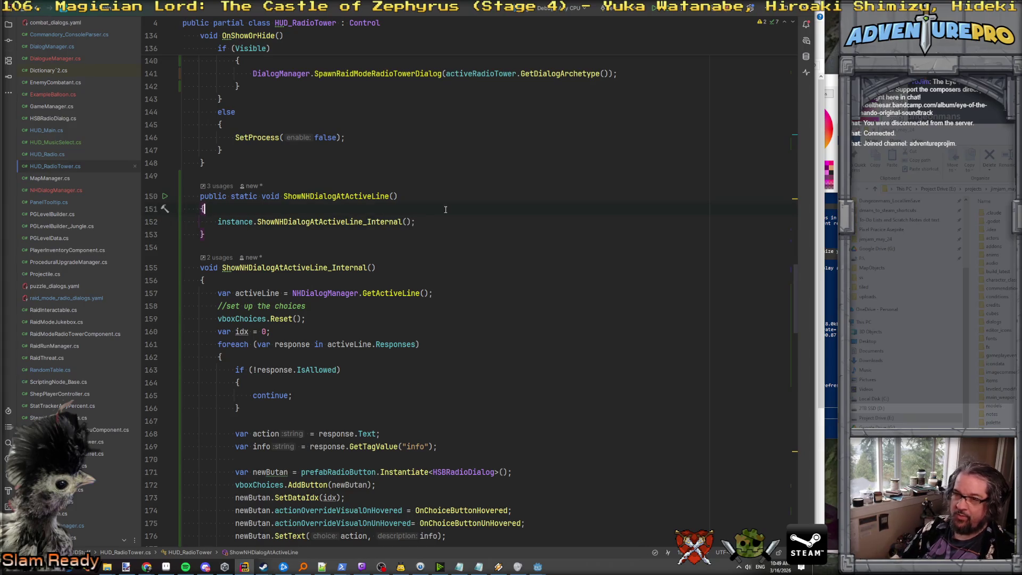
pyautogui.hotkey('ctrl', 'v')
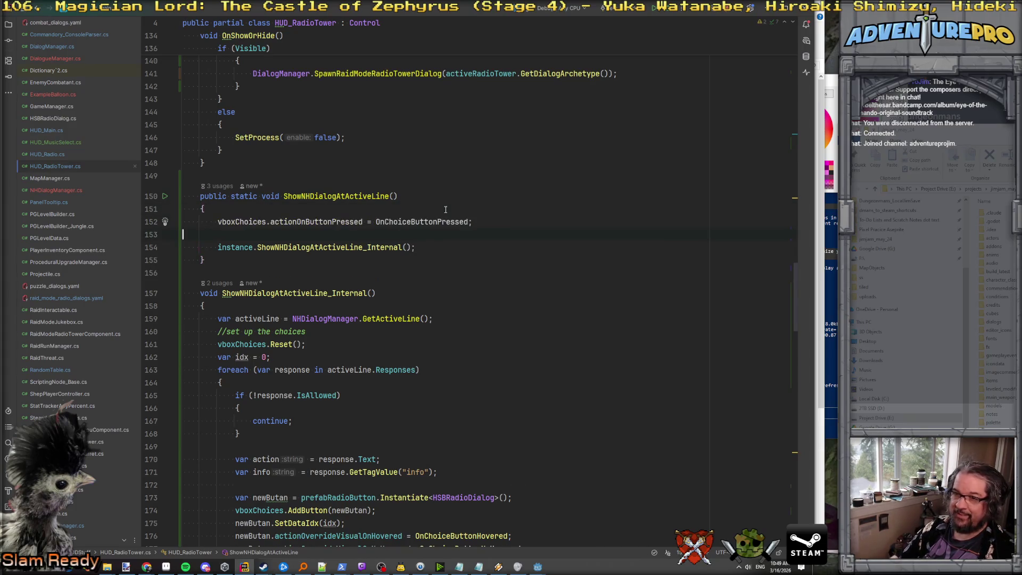
pyautogui.click(217, 222)
pyautogui.write('instance.')
pyautogui.click(183, 235)
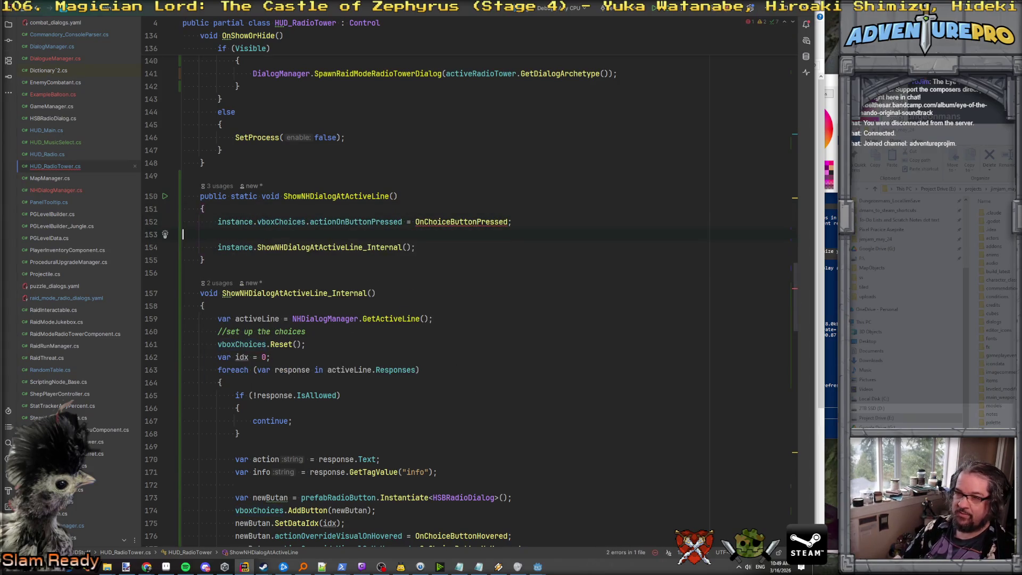
pyautogui.press('Delete')
pyautogui.click(416, 221)
pyautogui.write('instance.')
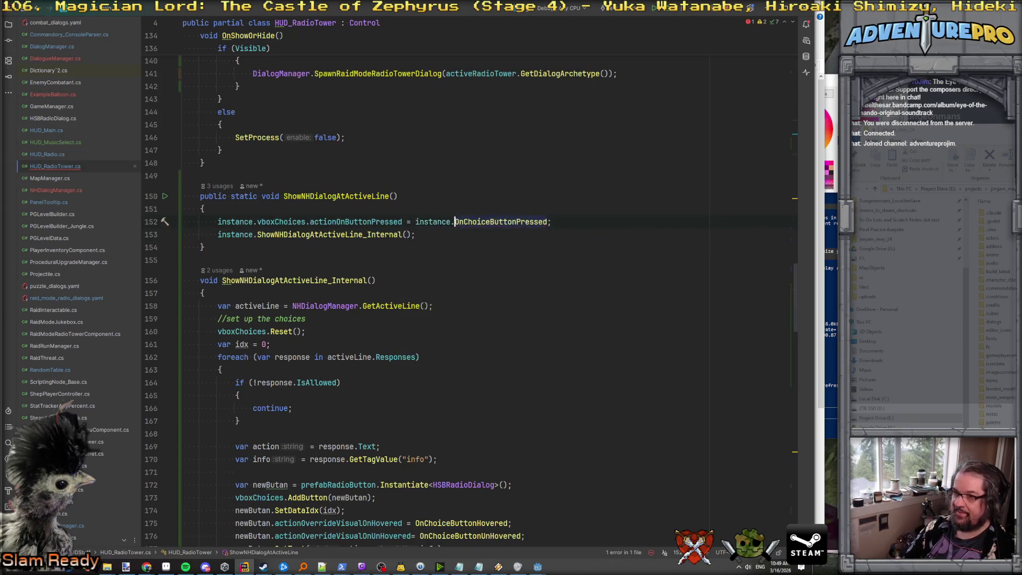
pyautogui.click(548, 221)
pyautogui.write('NH')
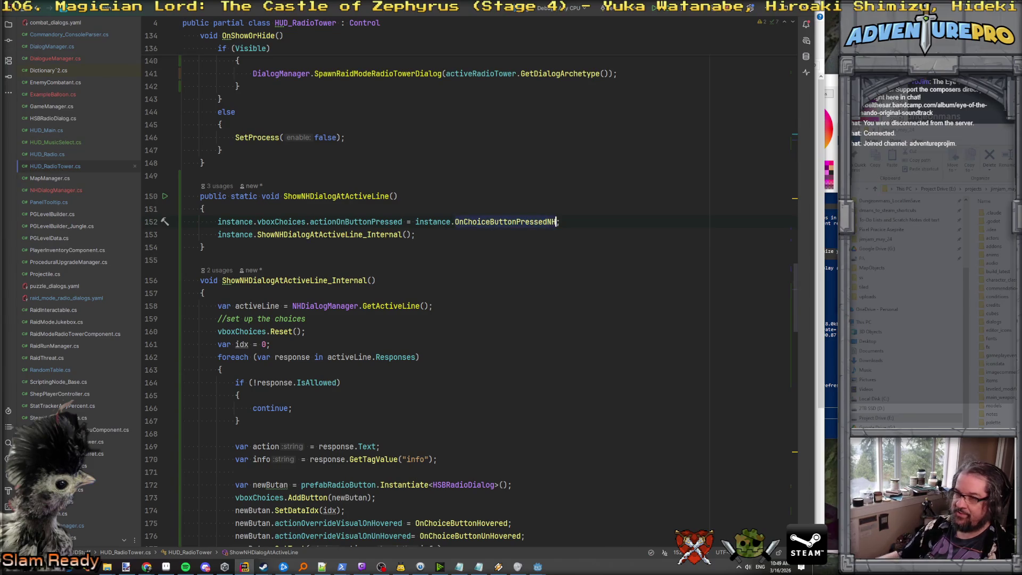
# Step: Jump from OnShowOrHide to the SpawnRaidModeRadioTowerDialog definition in DialogManager.cs
pyautogui.click(328, 222)
pyautogui.scroll(6, 369, 217)
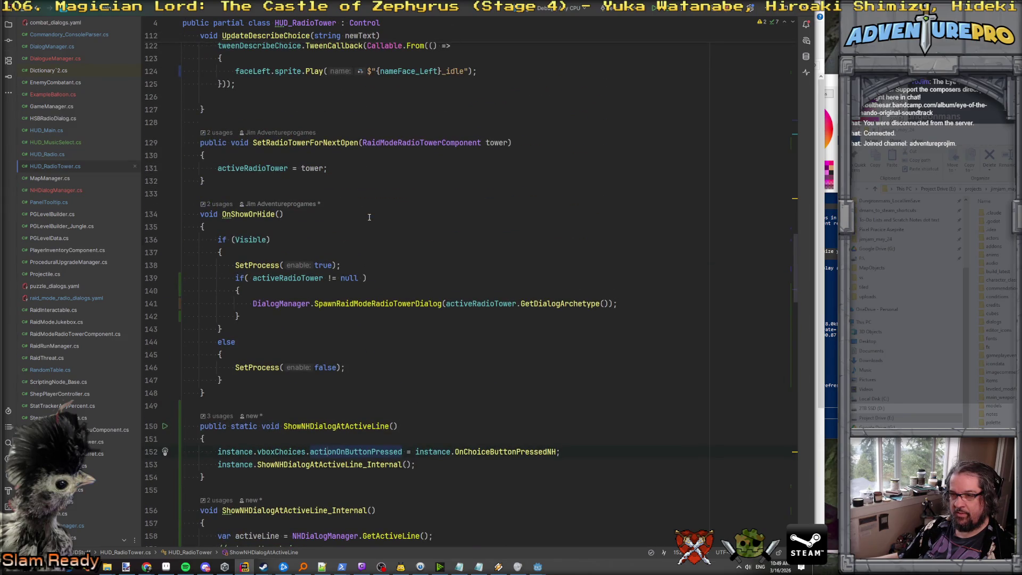
pyautogui.scroll(-4, 370, 217)
pyautogui.click(380, 150)
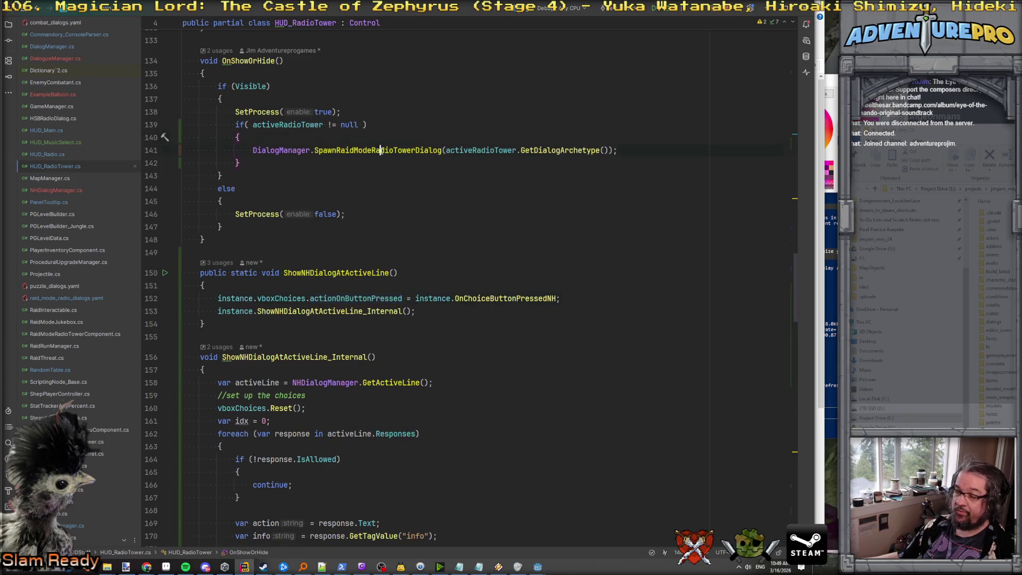
pyautogui.moveTo(258, 298); pyautogui.dragTo(591, 294)
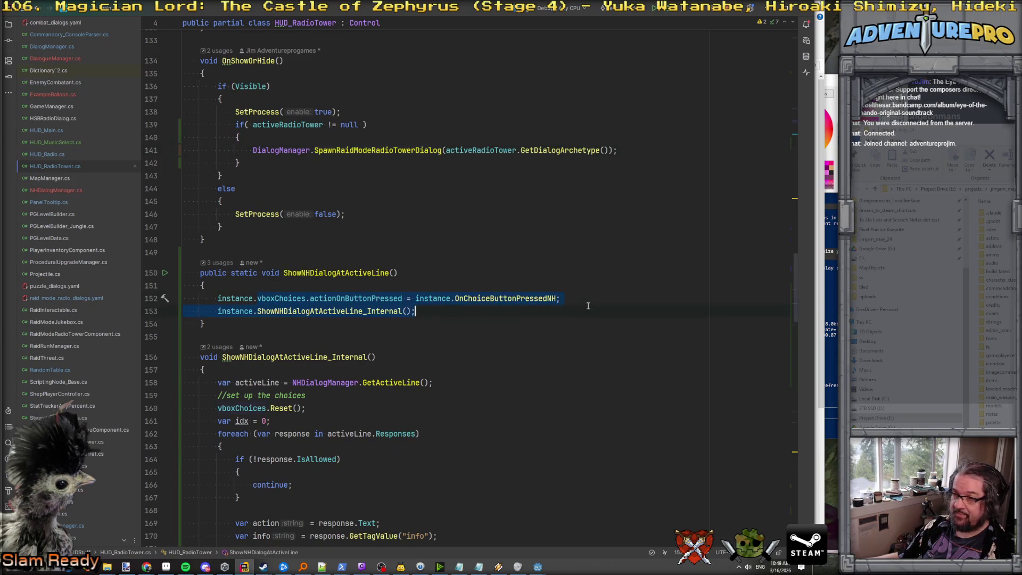
pyautogui.keyDown('ctrl'); pyautogui.click(383, 150); pyautogui.keyUp('ctrl')
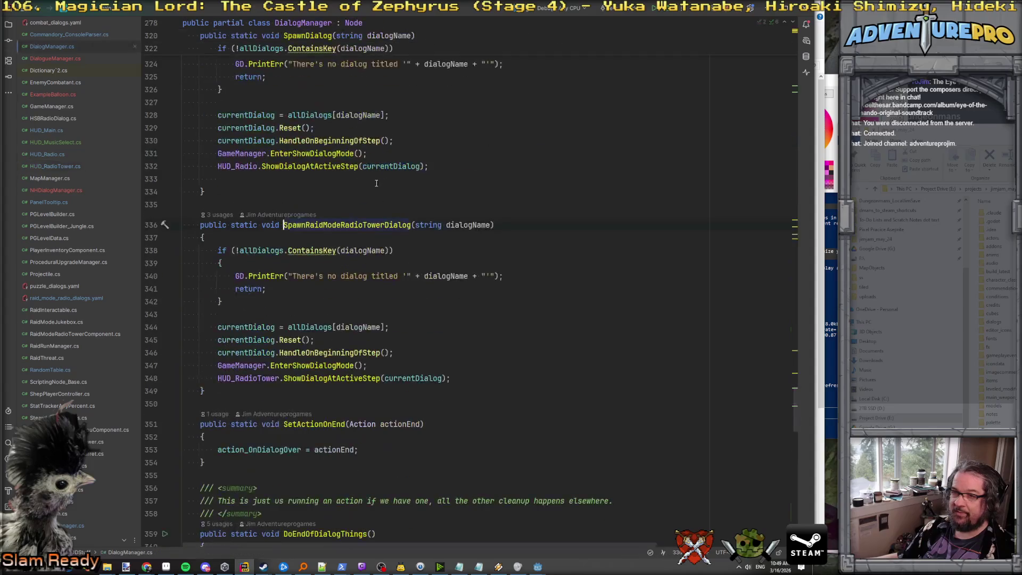
# Step: Try pasting the handler line into SpawnRaidModeRadioTowerDialog, then undo the paste
pyautogui.click(323, 238)
pyautogui.press('Return')
pyautogui.write('vboxChoices.actionOnButtonPressed = instance.OnChoiceButtonPressedNH;')
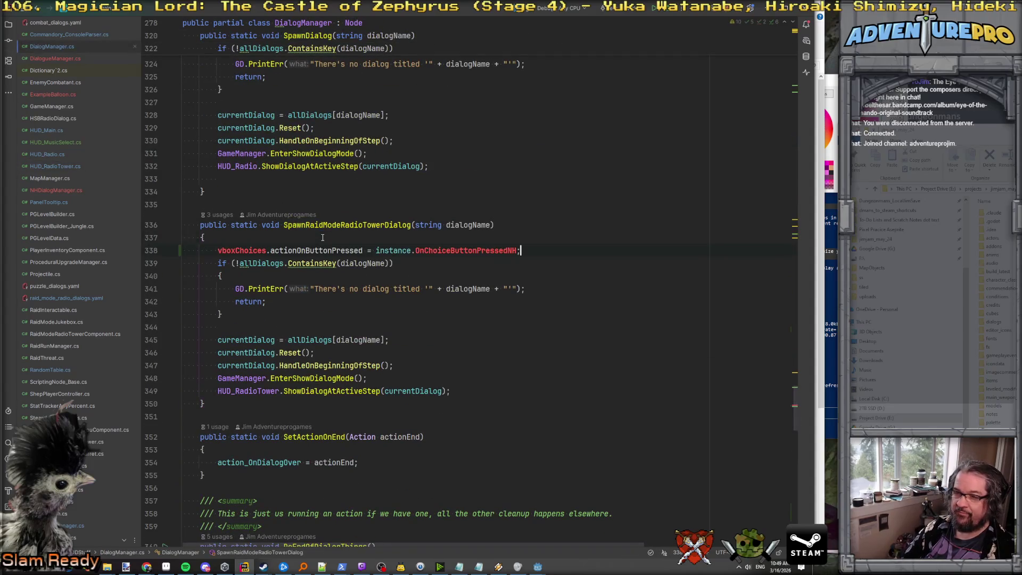
pyautogui.hotkey('ctrl', 'z')
pyautogui.hotkey('ctrl', 'z')
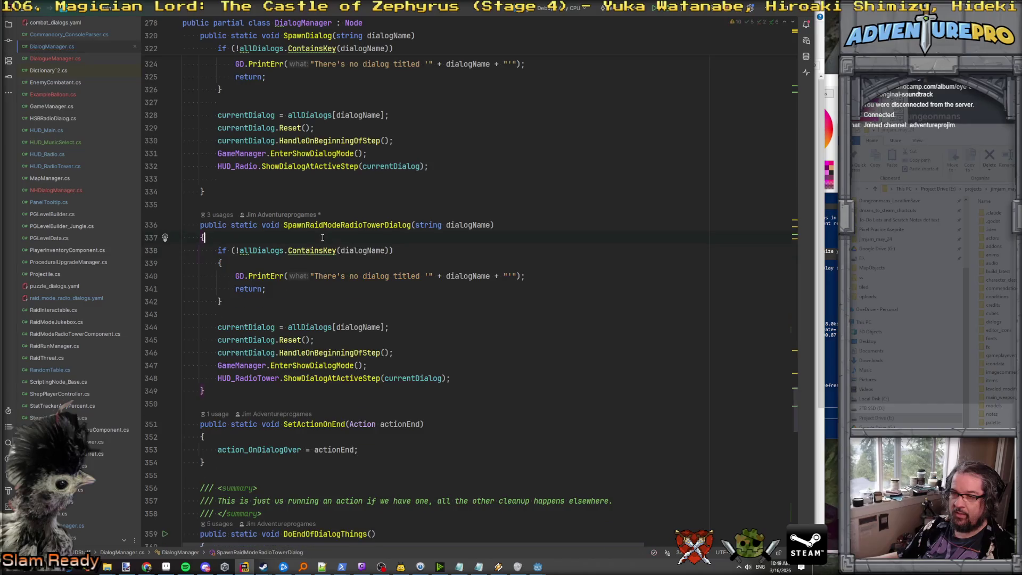
# Step: Paste the handler hookup into OnShowOrHide's if block, removing the instance prefix and NH suffix
pyautogui.hotkey('ctrl', '-')
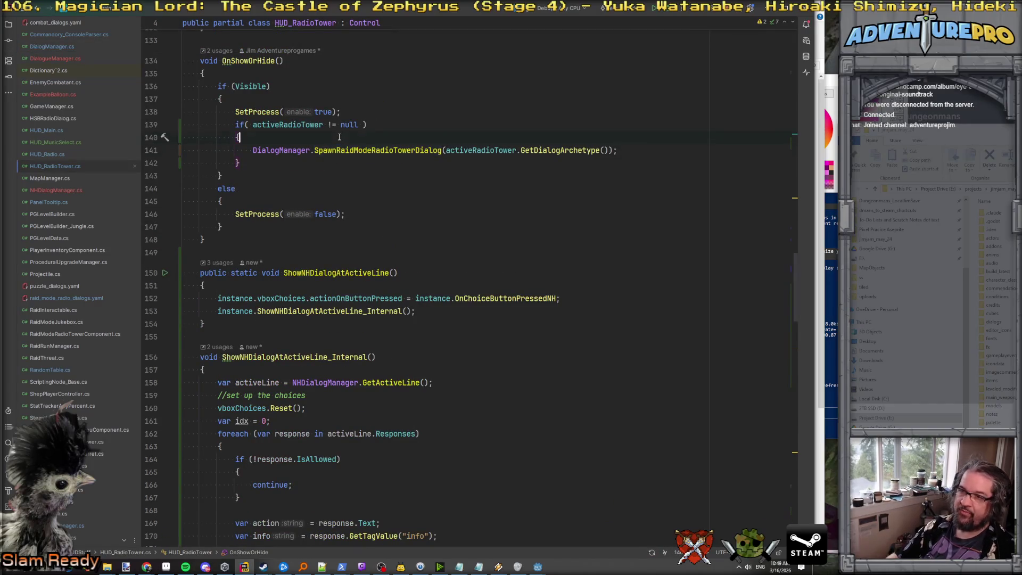
pyautogui.press('Return')
pyautogui.write('vboxChoices.actionOnButtonPressed = instance.OnChoiceButtonPressedNH;')
pyautogui.click(450, 150)
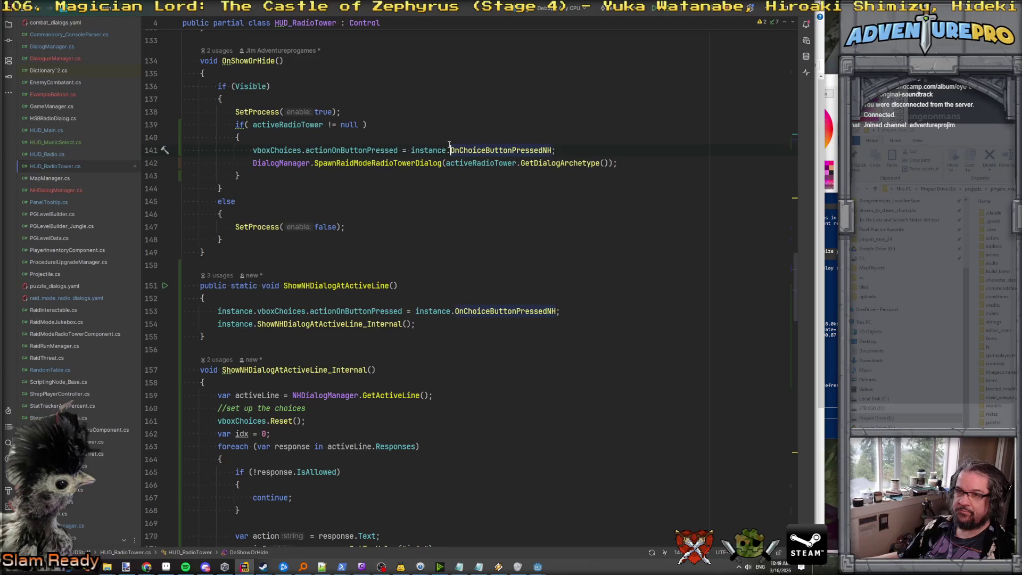
pyautogui.doubleClick(423, 150)
pyautogui.press('Delete')
pyautogui.press('Delete')
pyautogui.hotkey('ctrl', 'Right')
pyautogui.press('BackSpace')
pyautogui.press('Down')
pyautogui.press('Down')
pyautogui.press('Down')
# Step: Add a '//convert to NH dialog handling he' comment in ShowNHDialogAtActiveLine
pyautogui.click(397, 285)
pyautogui.press('Down')
pyautogui.press('Return')
pyautogui.write('//con')
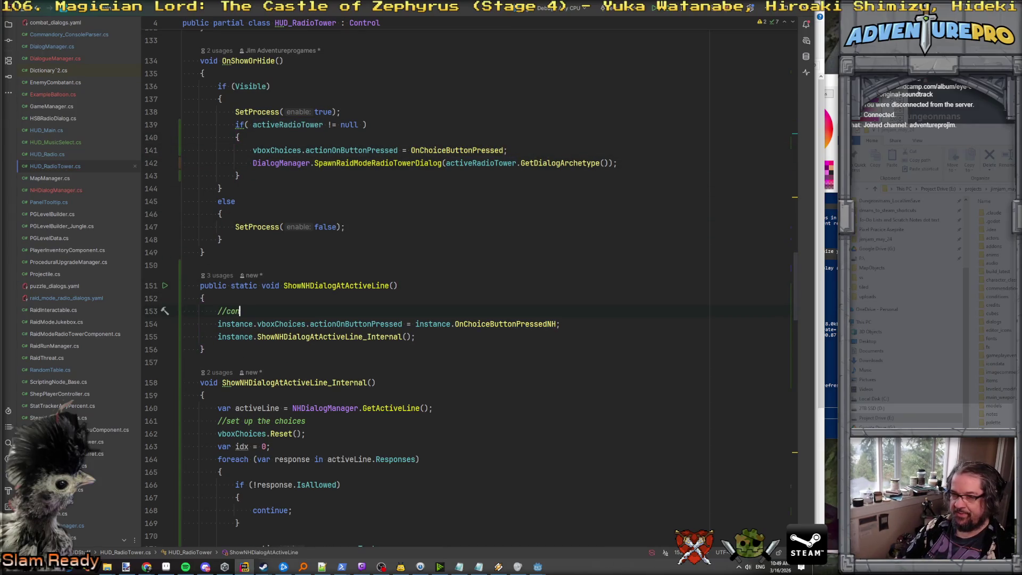
pyautogui.write('vert to NH dialog')
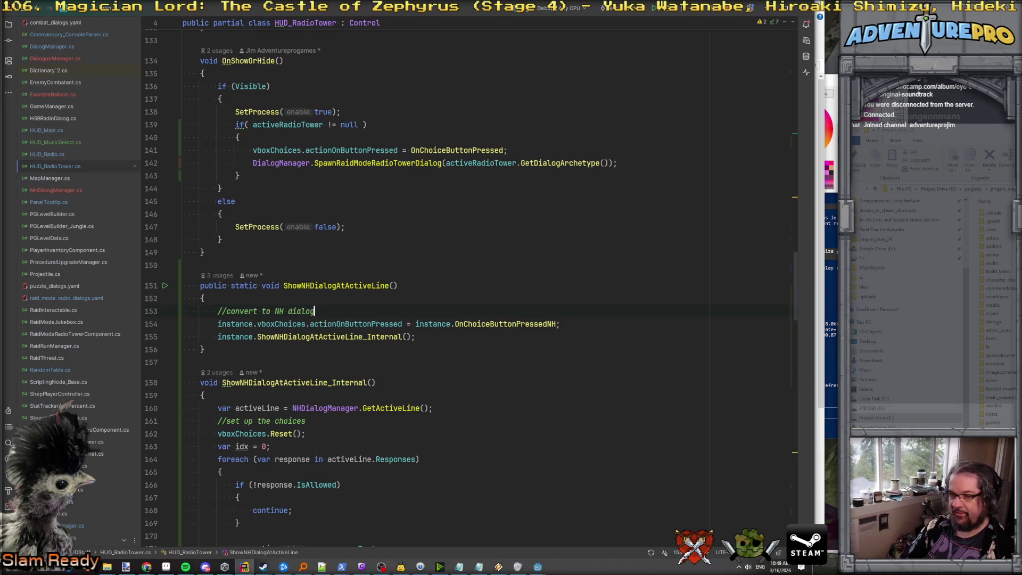
pyautogui.write(' handling here')
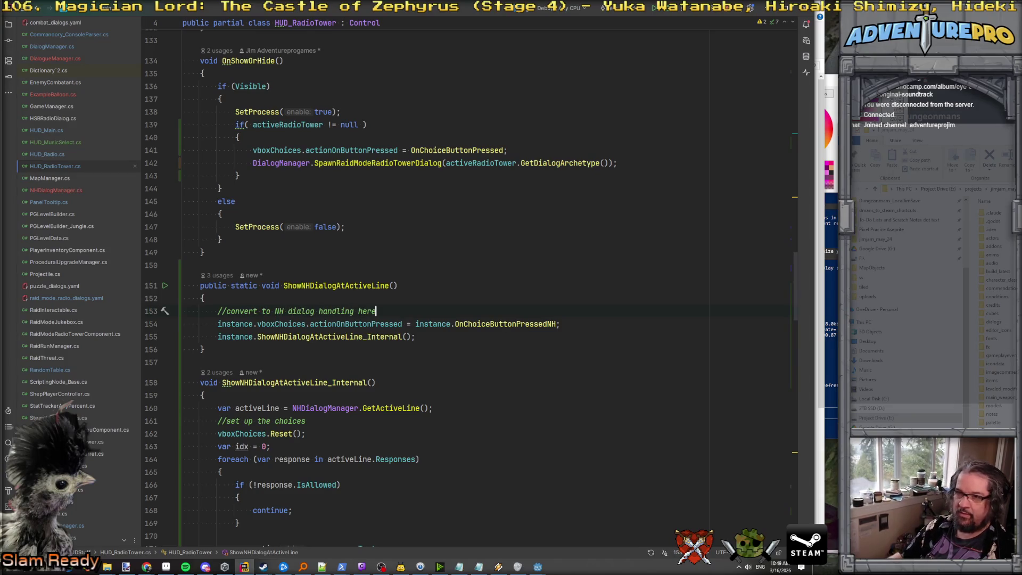
# Step: Add a comment beginning '//mnd' at the opening brace of OnShowOrHide
pyautogui.click(308, 137)
pyautogui.press('Return')
pyautogui.write('//mnd')
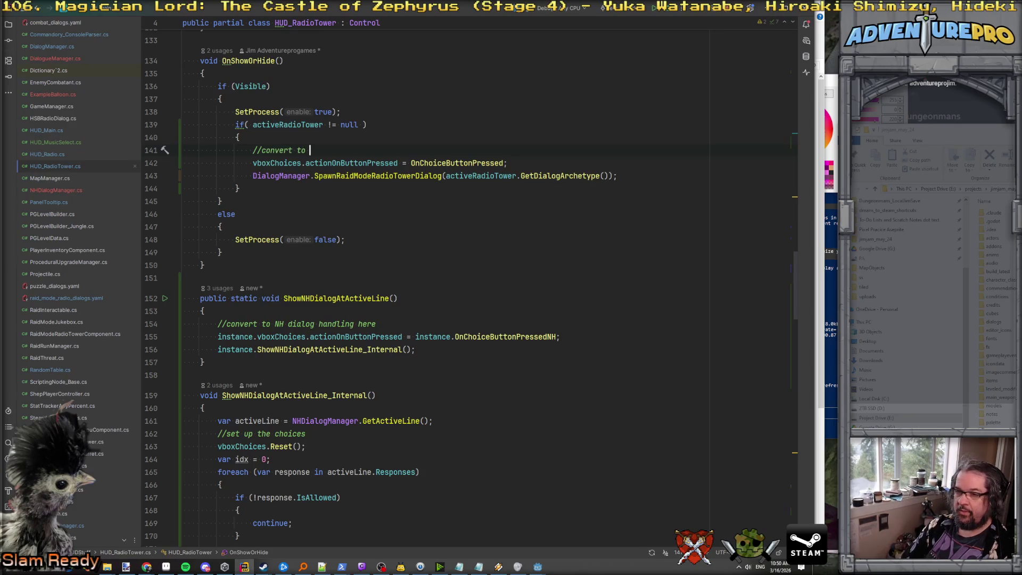
pyautogui.write('log handling here.')
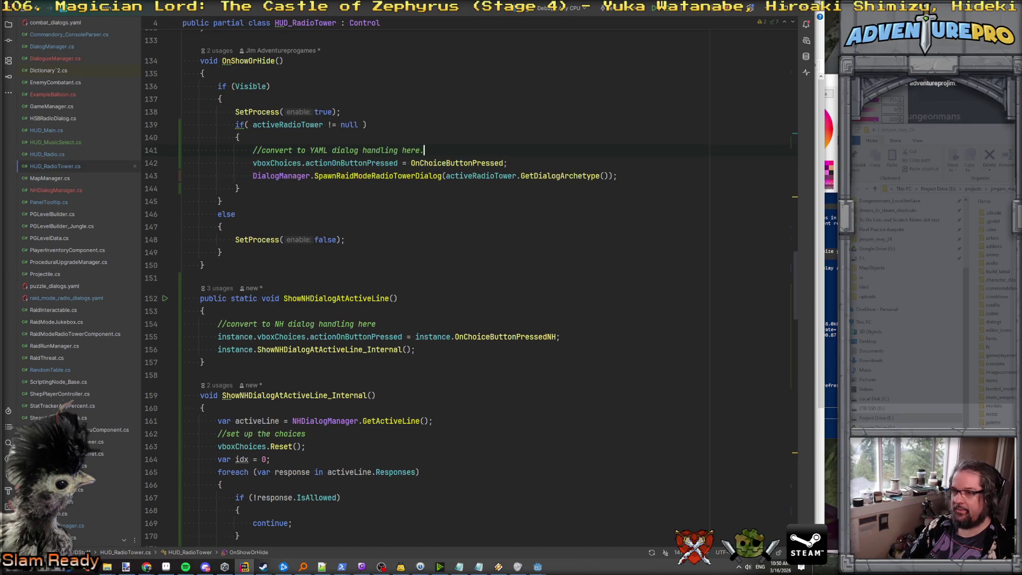
pyautogui.click(310, 176)
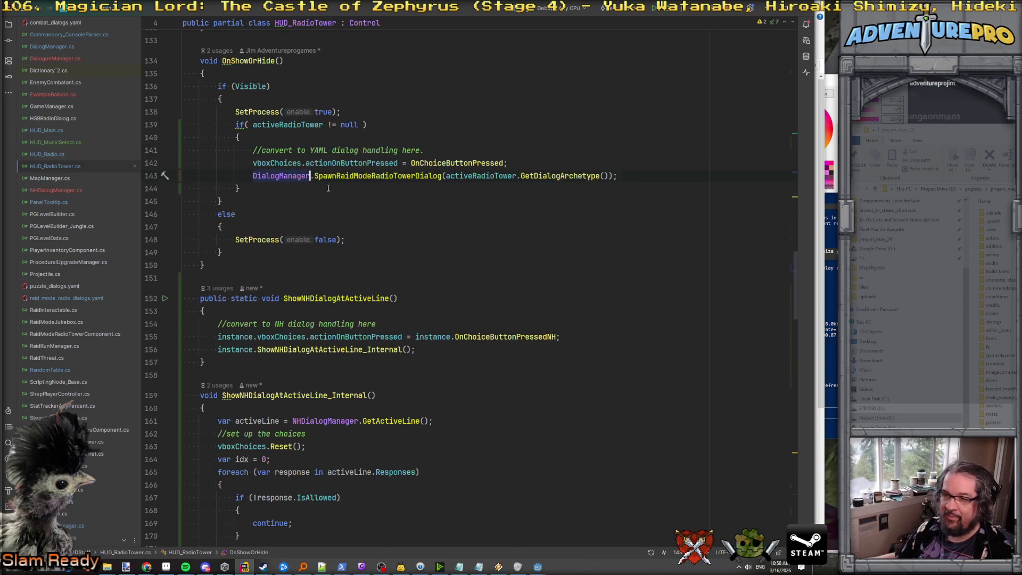
# Step: Switch to the Godot editor and build and run the game for debugging
pyautogui.click(346, 255)
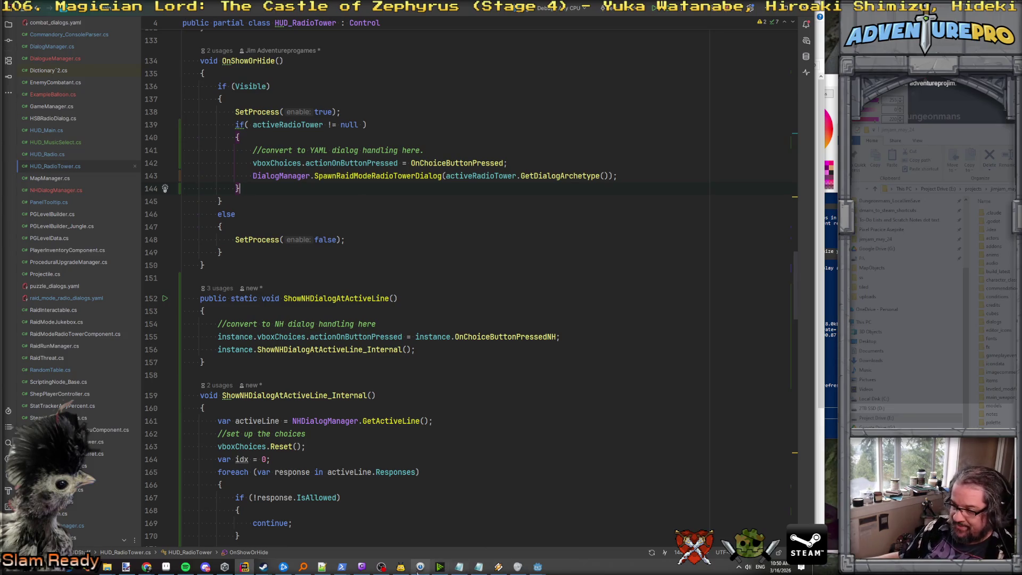
pyautogui.click(441, 567)
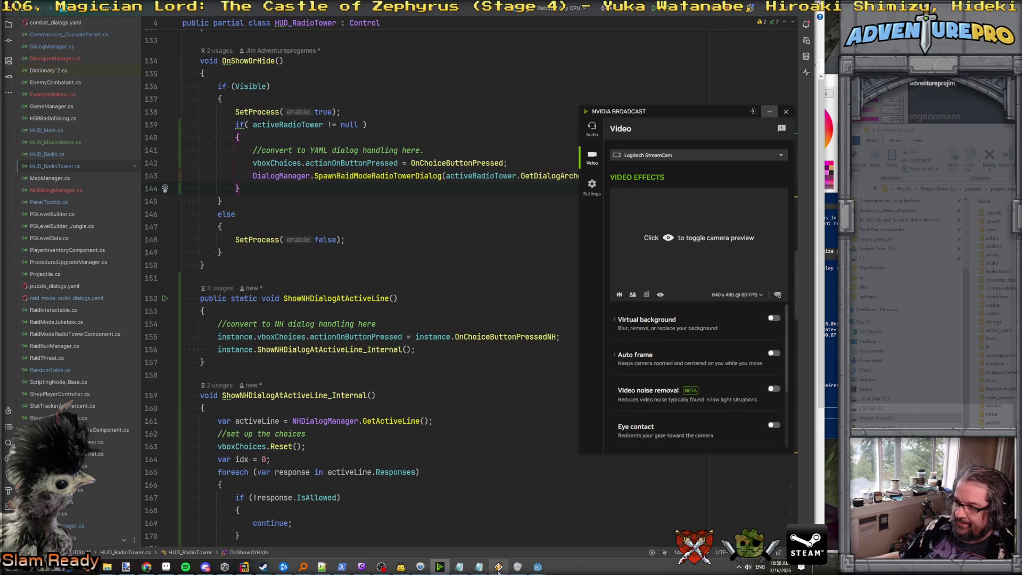
pyautogui.click(538, 568)
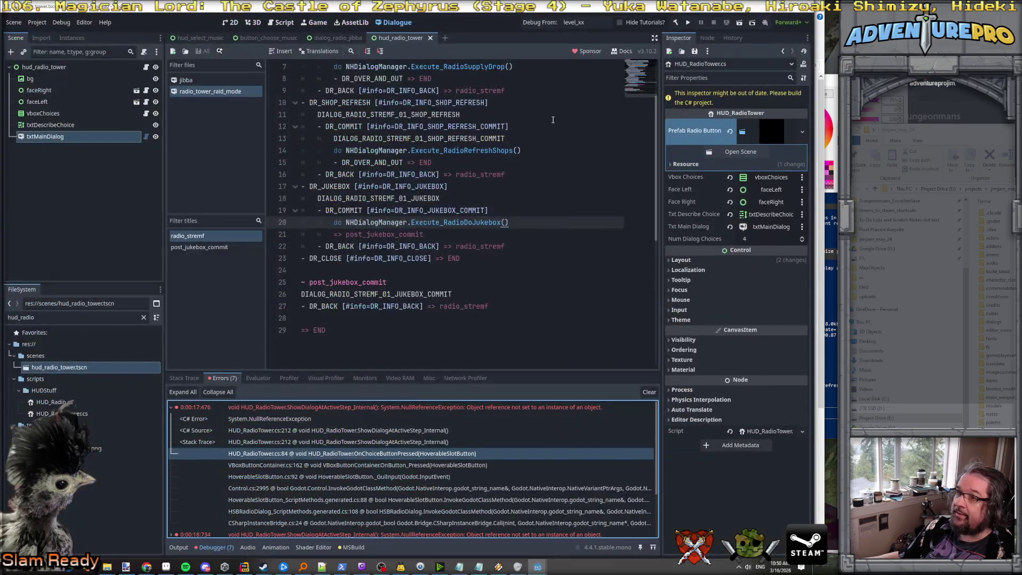
pyautogui.click(540, 22)
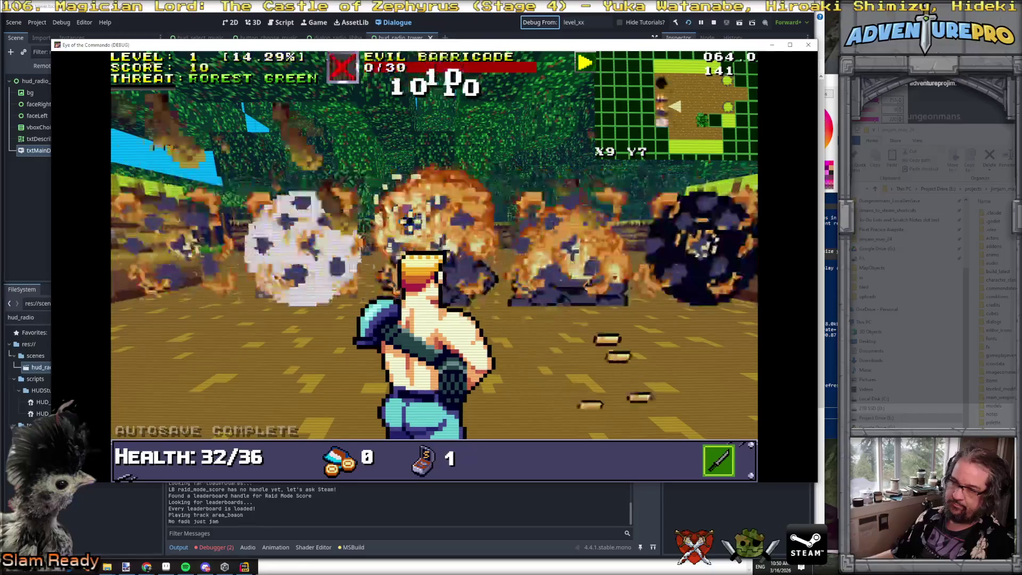
# Step: Enter the TESTNHRADIO command in the game's console to open the radio tower menu
pyautogui.press('`')
pyautogui.write('TESTNHR')
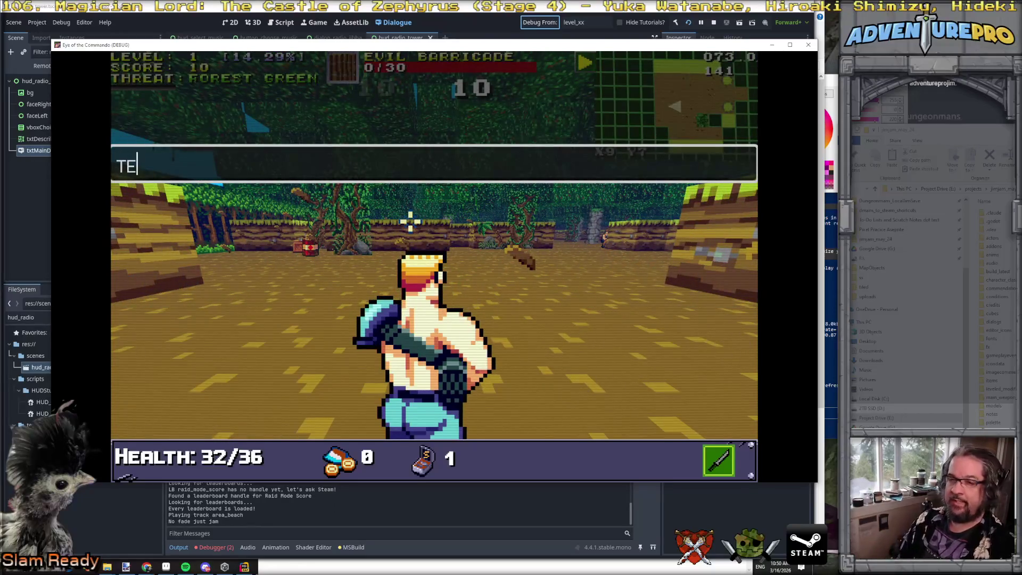
pyautogui.press('BackSpace')
pyautogui.press('BackSpace')
pyautogui.write('HRADIO')
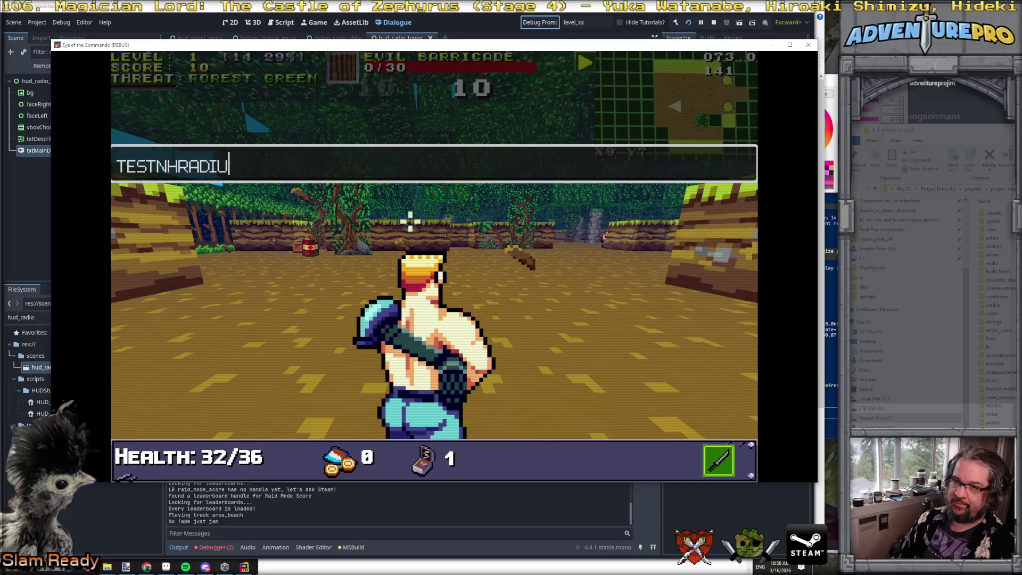
pyautogui.press('Return')
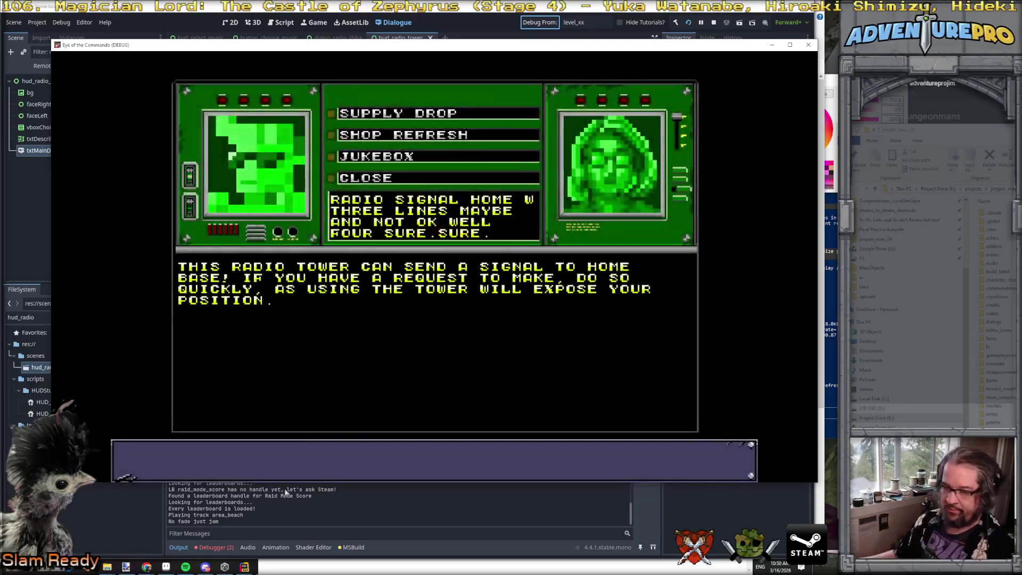
# Step: Stop the game, inspect both errors' stack traces, and relaunch the debug build
pyautogui.press('F8')
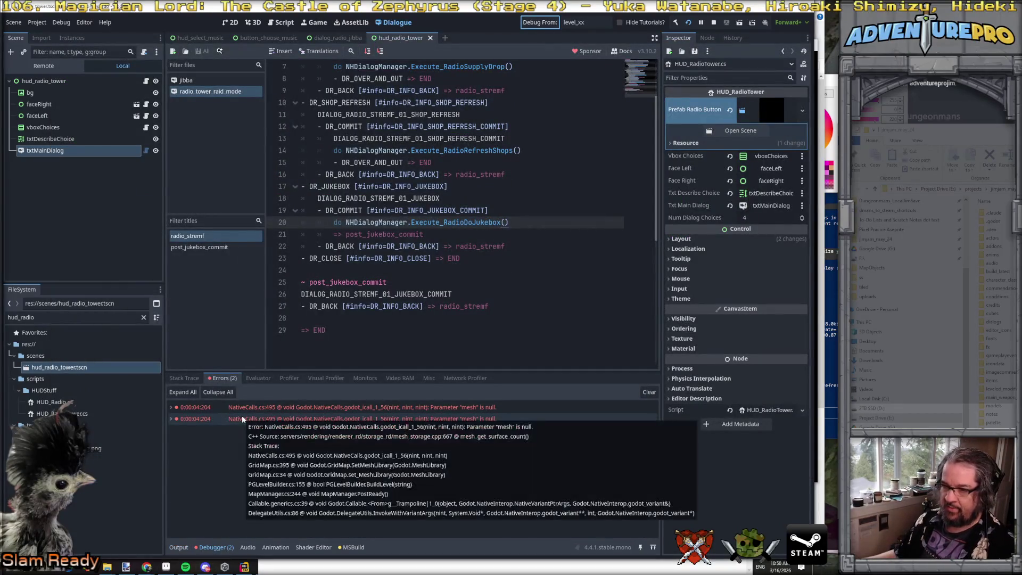
pyautogui.click(170, 419)
pyautogui.click(169, 419)
pyautogui.click(169, 419)
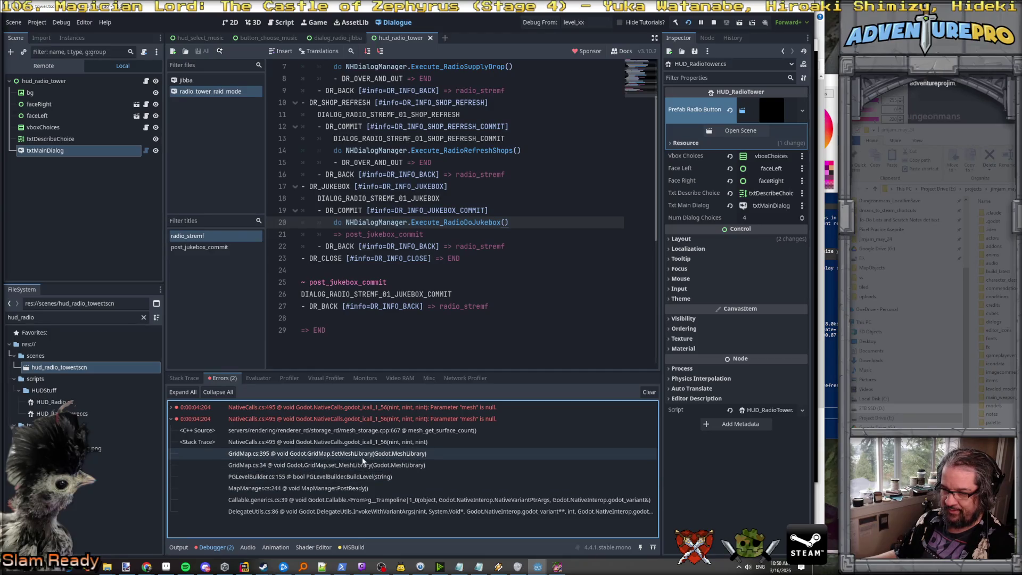
pyautogui.click(171, 408)
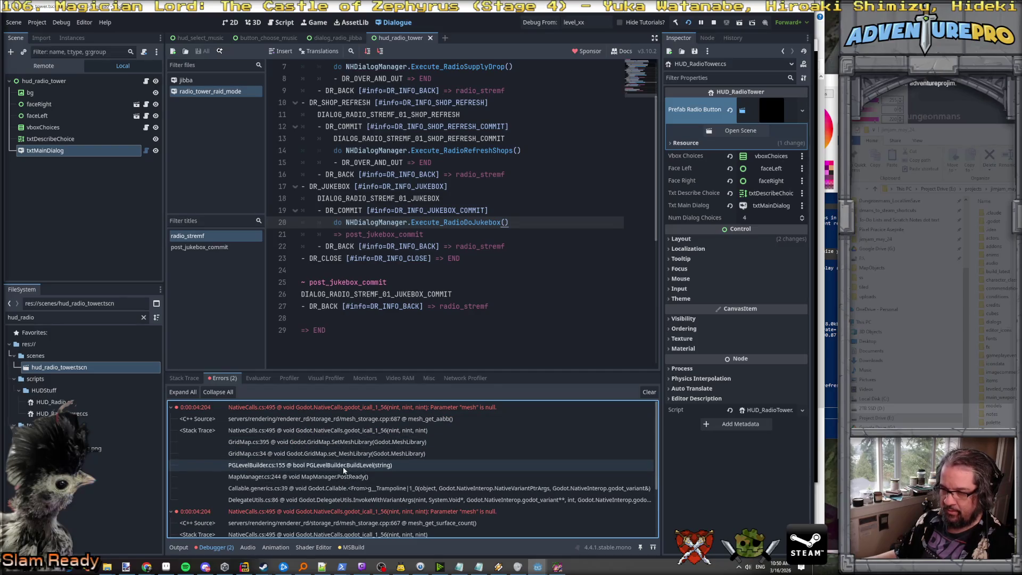
pyautogui.press('F6')
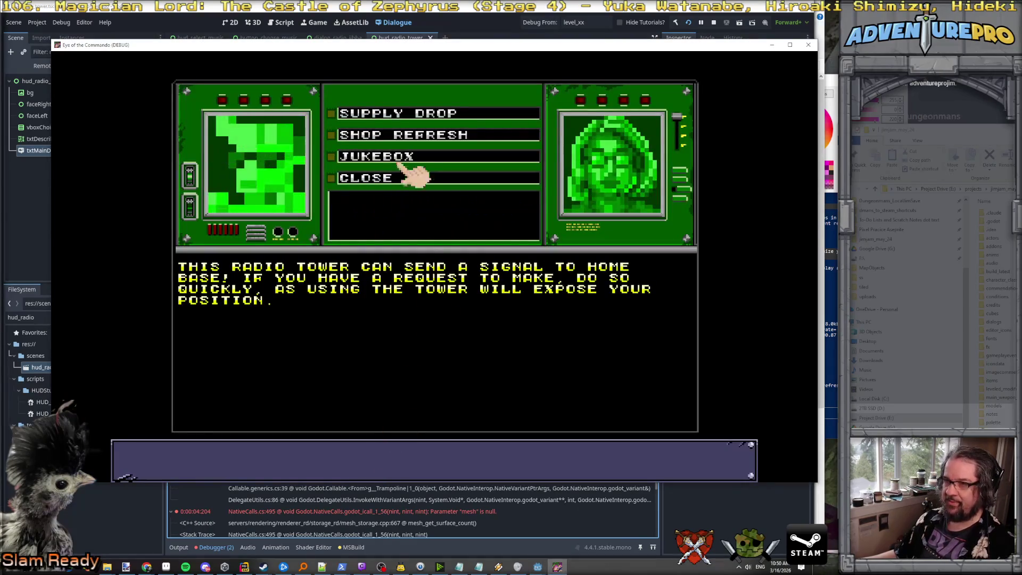
# Step: Request a supply drop, back out, then request it again and confirm with GO!
pyautogui.click(411, 114)
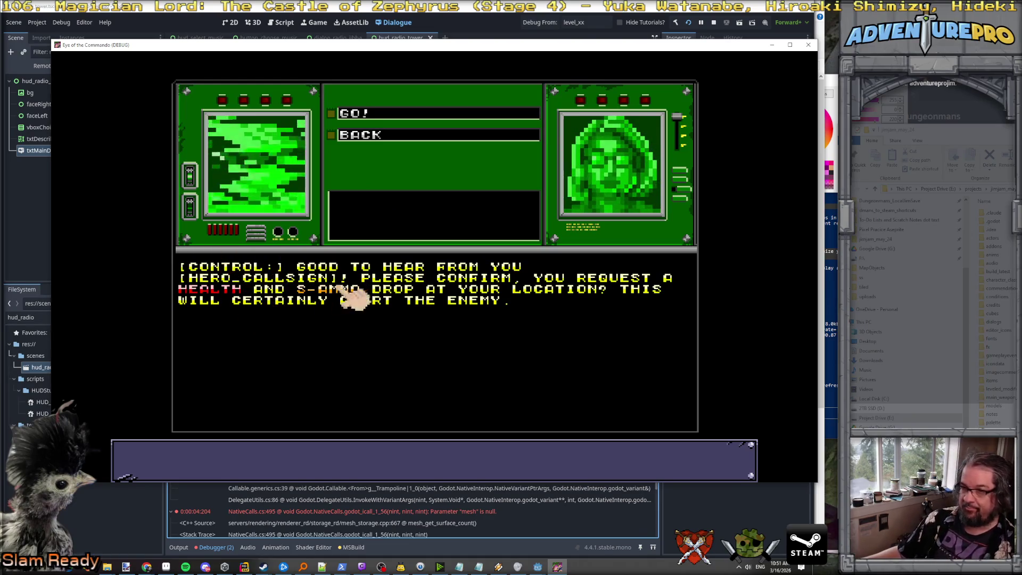
pyautogui.click(379, 137)
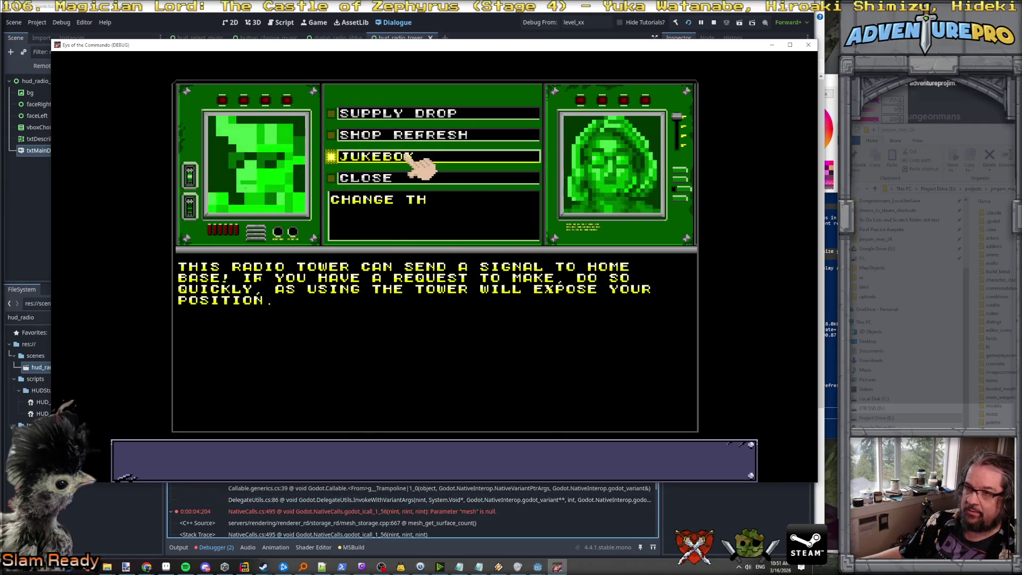
pyautogui.click(402, 114)
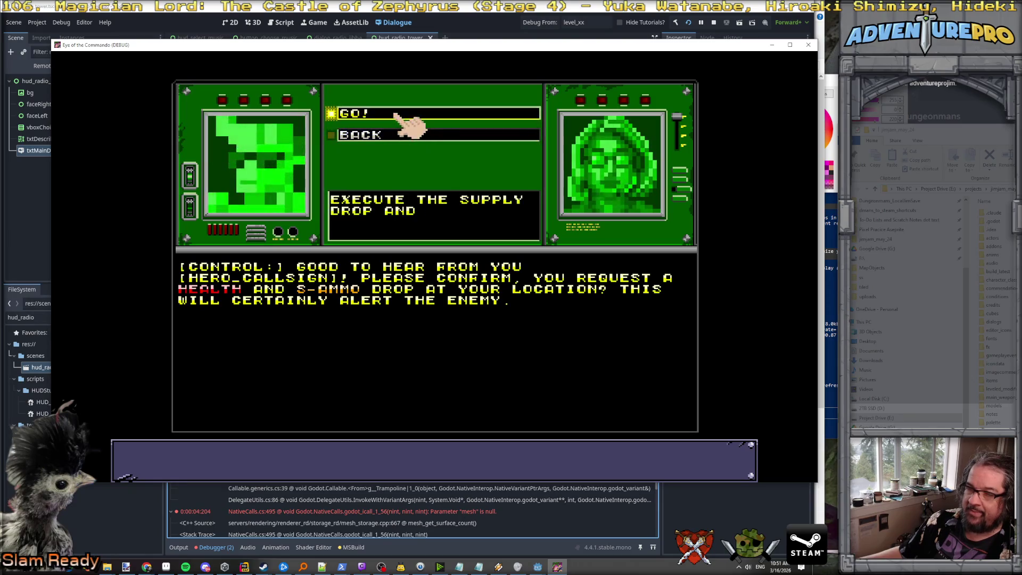
pyautogui.click(395, 114)
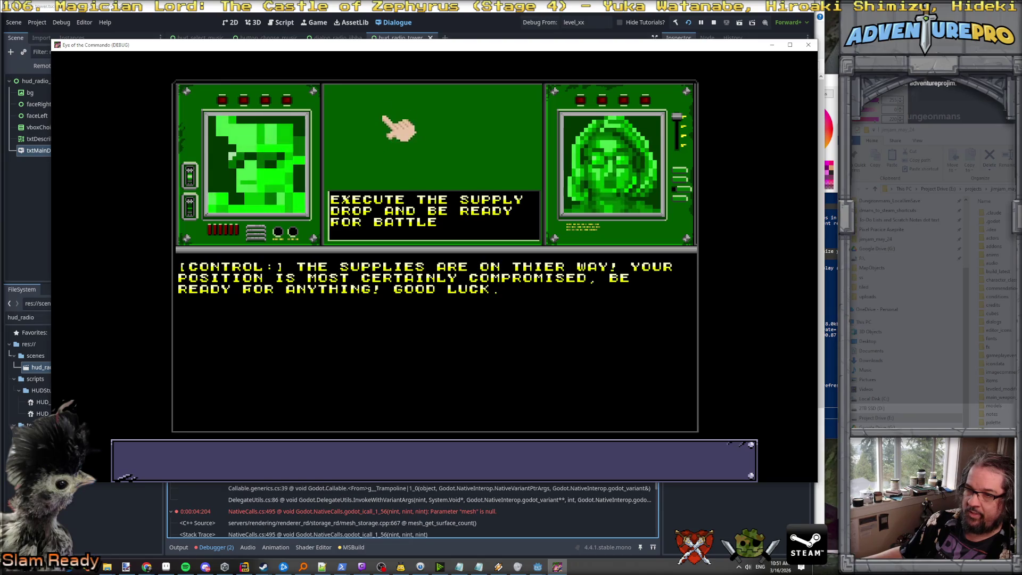
# Step: Stop the game, collapse the error entries, relaunch it, and close the game window
pyautogui.press('F8')
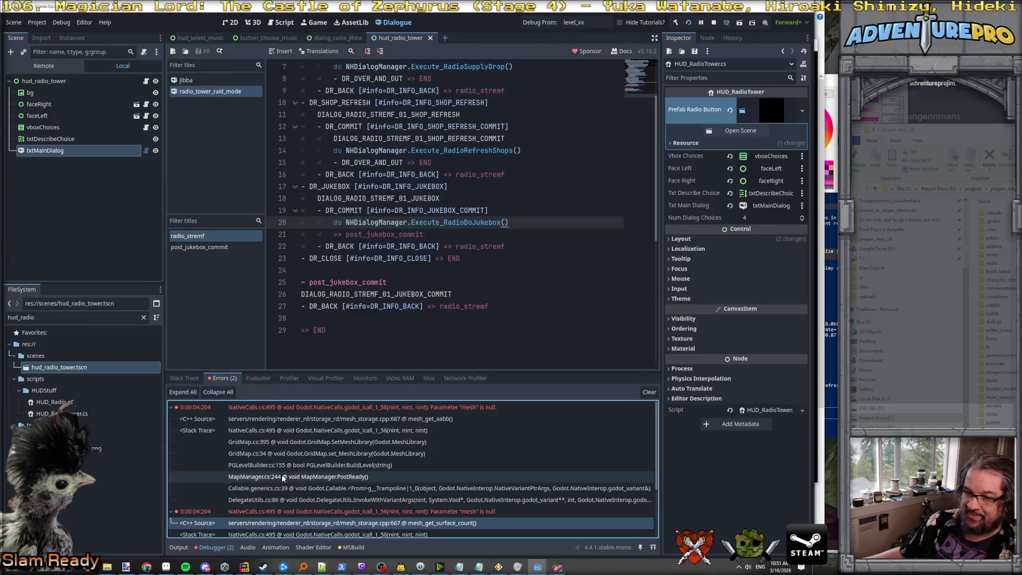
pyautogui.click(171, 407)
pyautogui.click(171, 418)
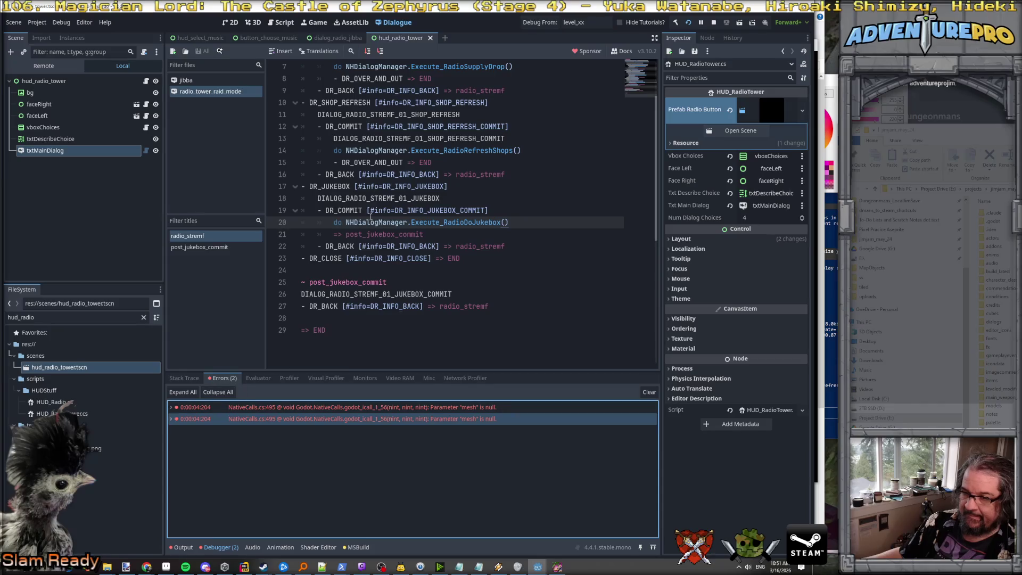
pyautogui.press('F6')
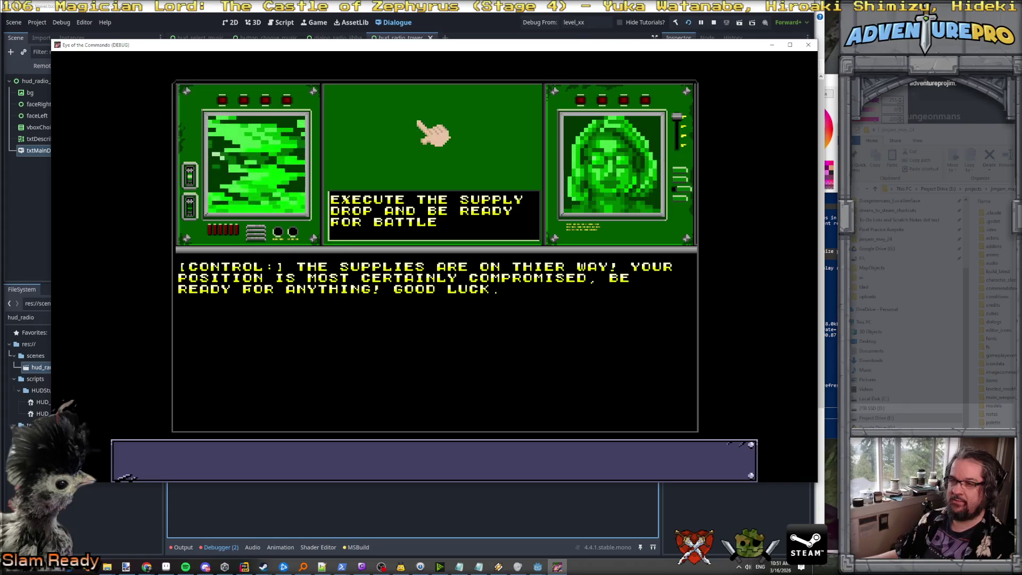
pyautogui.click(810, 45)
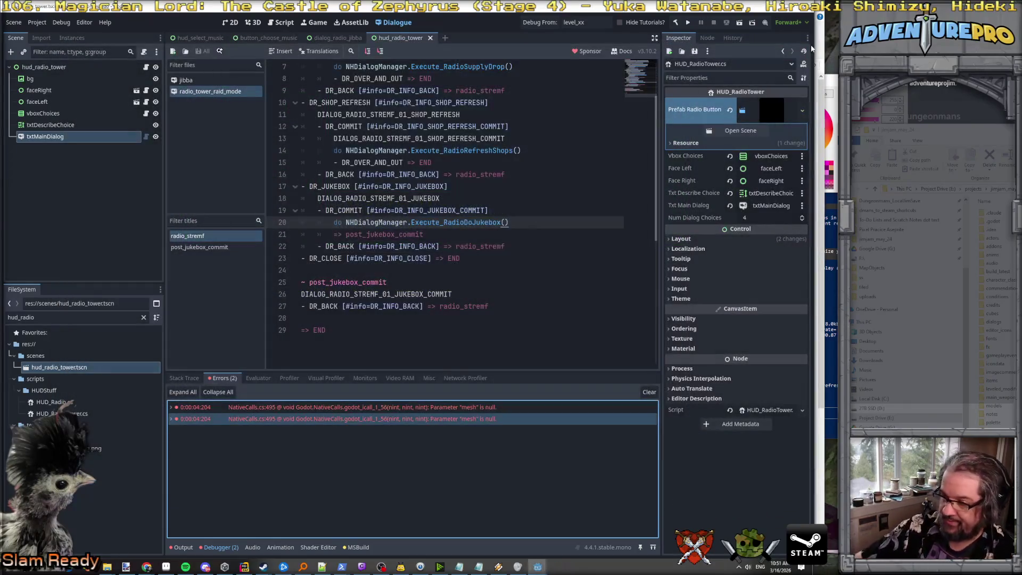
# Step: Scroll to the dialogue script's top and inspect the supply drop call and lines 6–8
pyautogui.scroll(2, 423, 160)
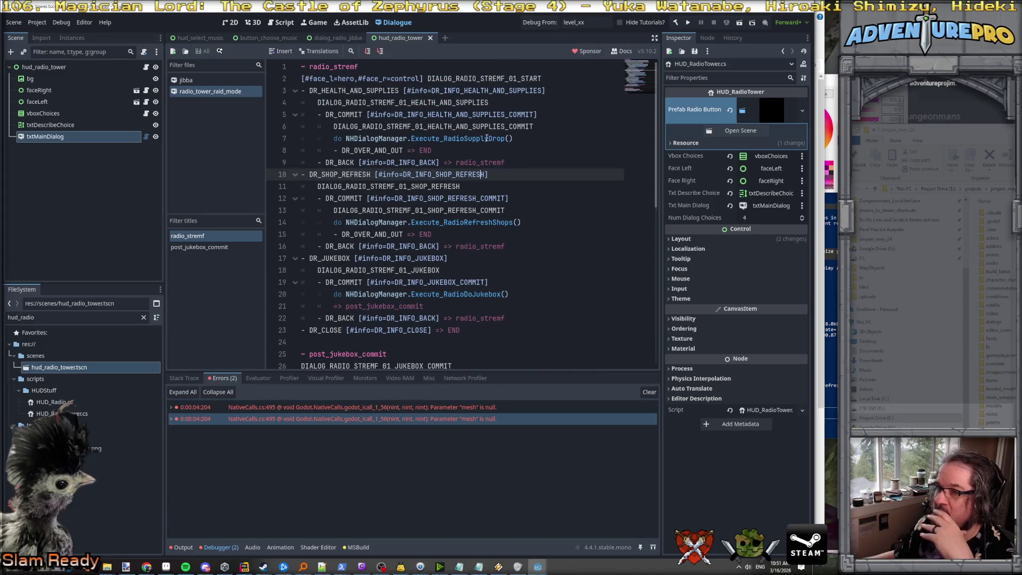
pyautogui.click(444, 138)
pyautogui.click(350, 126)
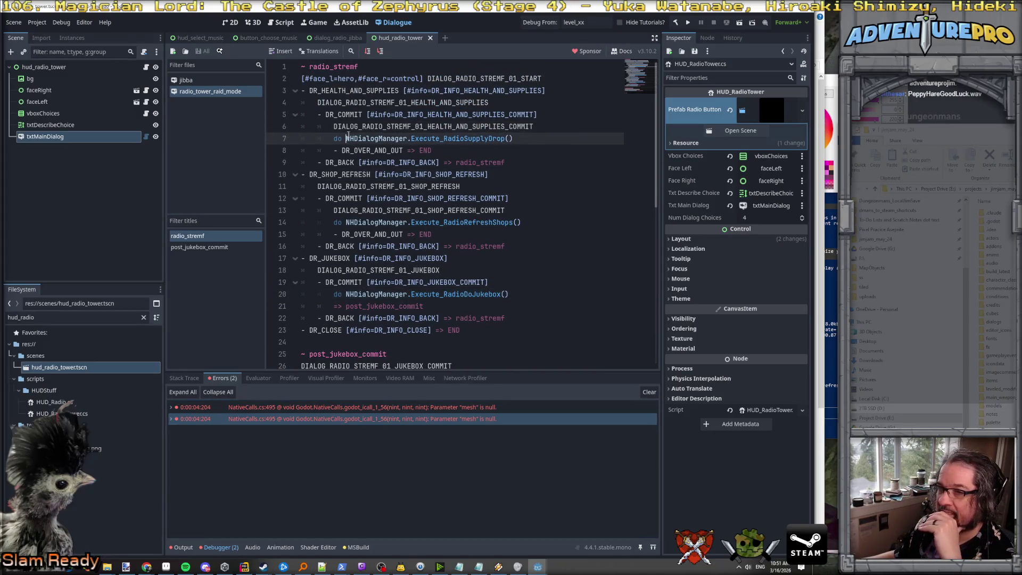
pyautogui.click(506, 151)
pyautogui.press('Up')
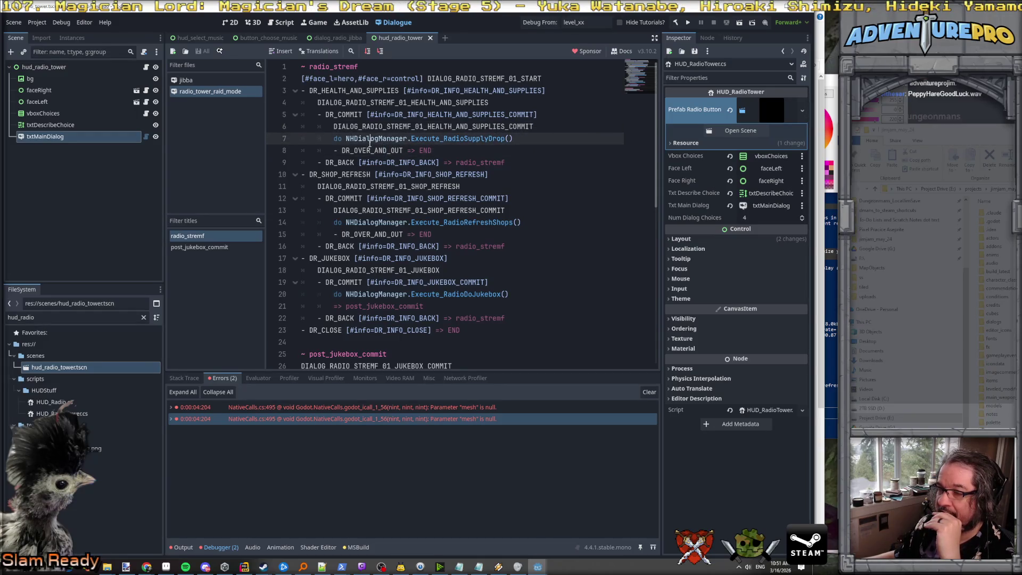
pyautogui.click(343, 126)
# Step: Check the commit choice and DR_OVER_AND_OUT lines, then bring up the starfox good luck sound page
pyautogui.click(344, 114)
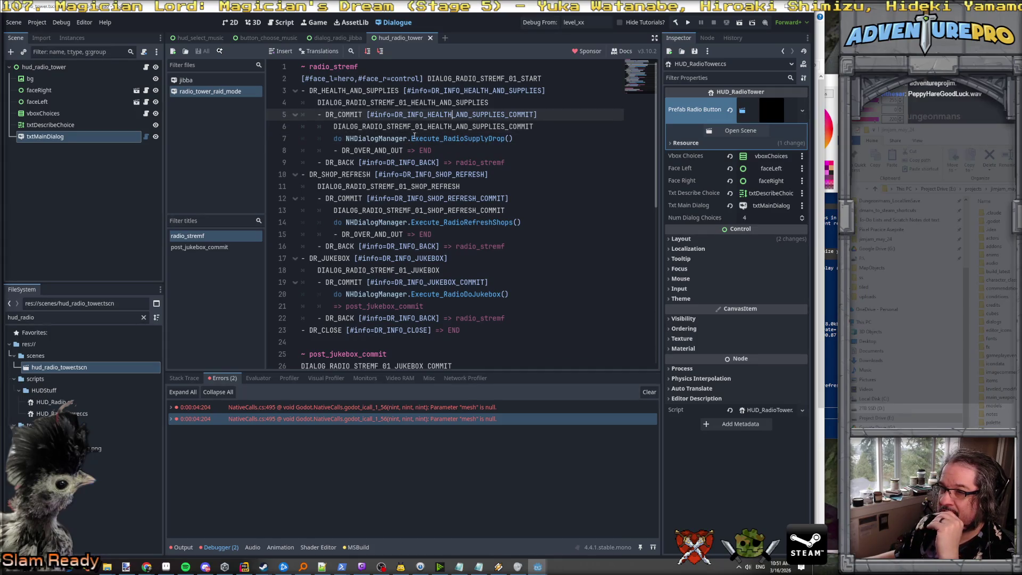
pyautogui.click(382, 151)
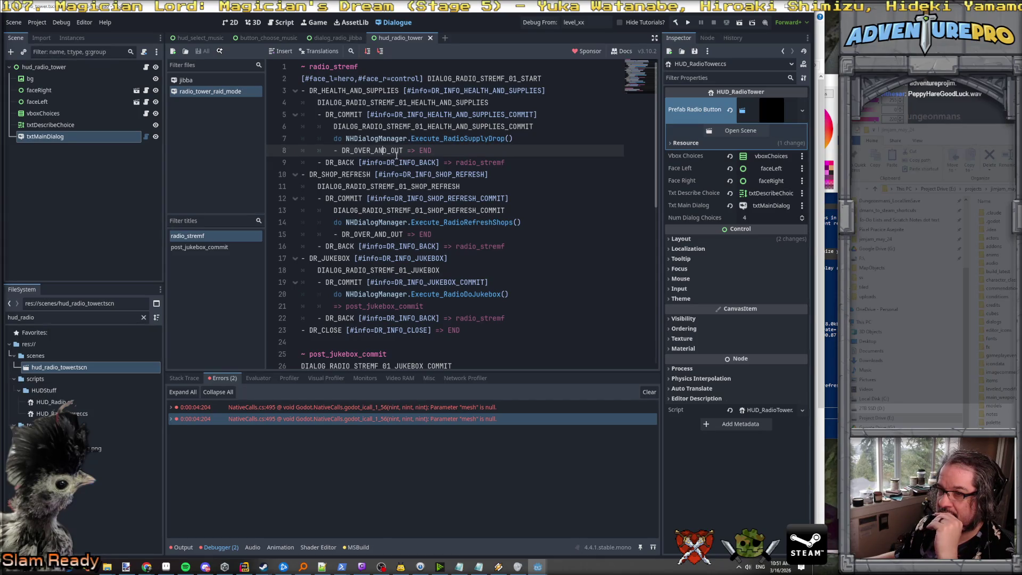
pyautogui.click(342, 150)
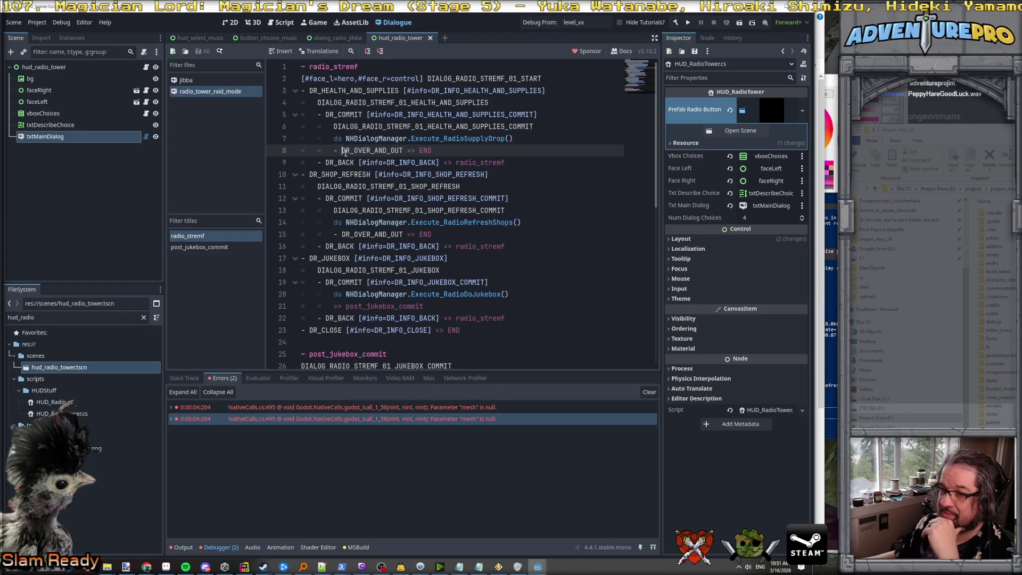
pyautogui.click(335, 138)
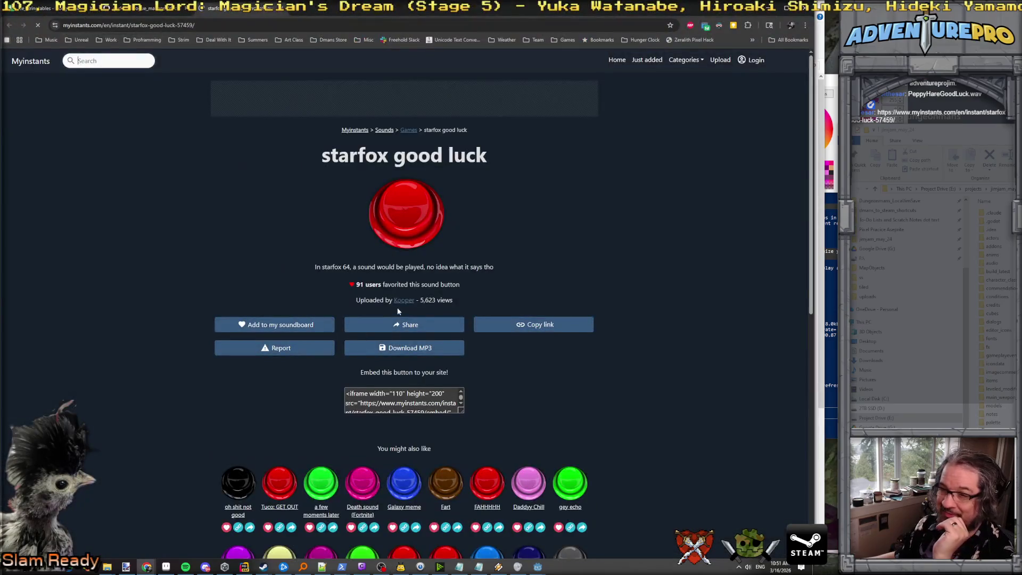
pyautogui.click(402, 231)
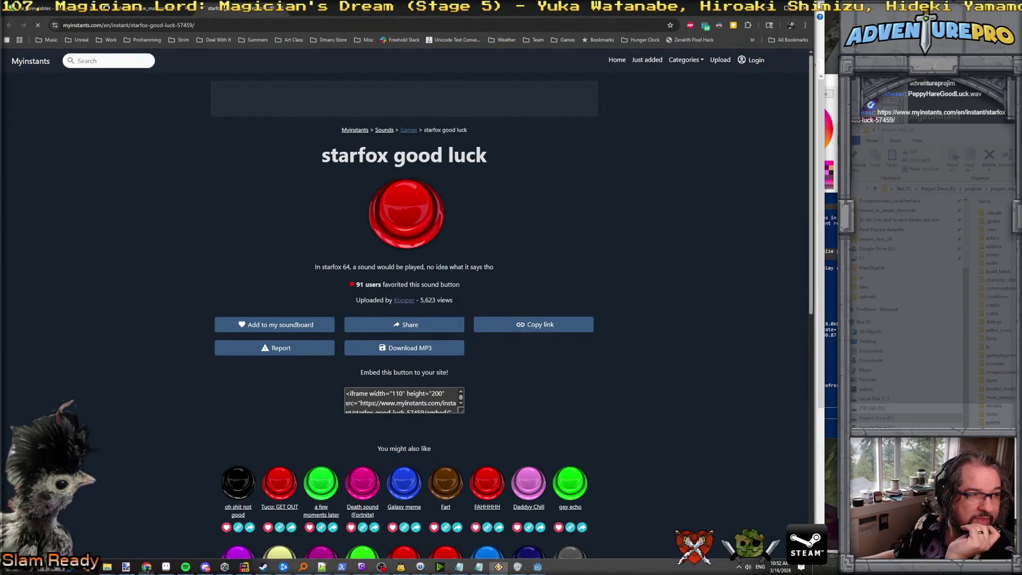
# Step: Play the Myinstants starfox good luck sound twice, then minimize Chrome
pyautogui.click(410, 219)
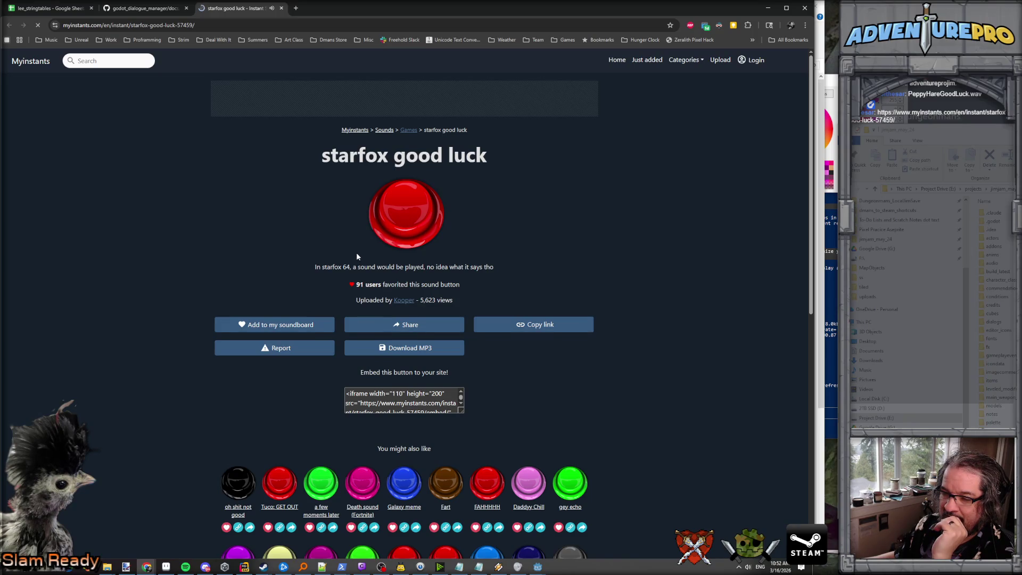
pyautogui.scroll(-2, 356, 255)
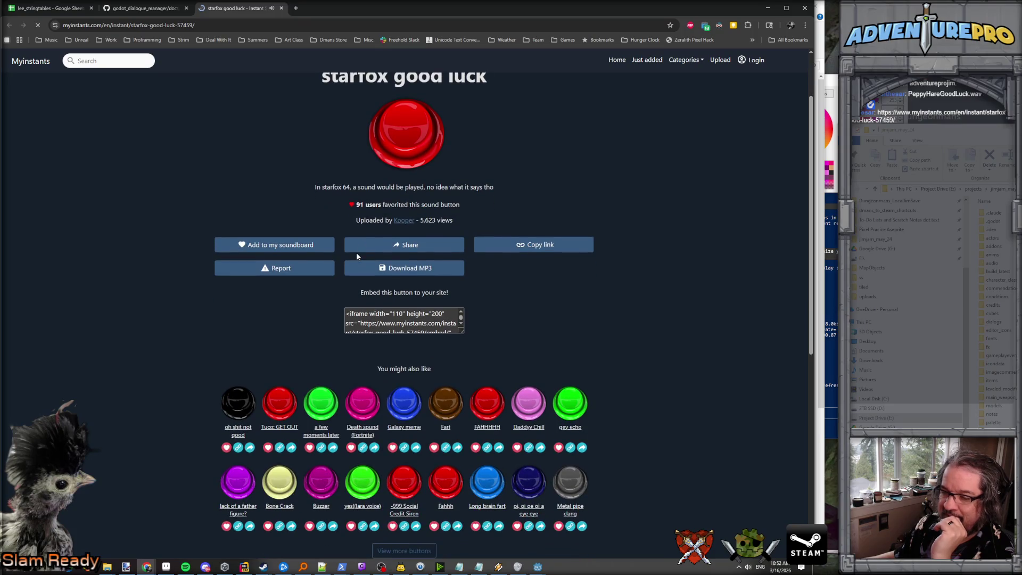
pyautogui.scroll(2, 357, 253)
pyautogui.click(410, 219)
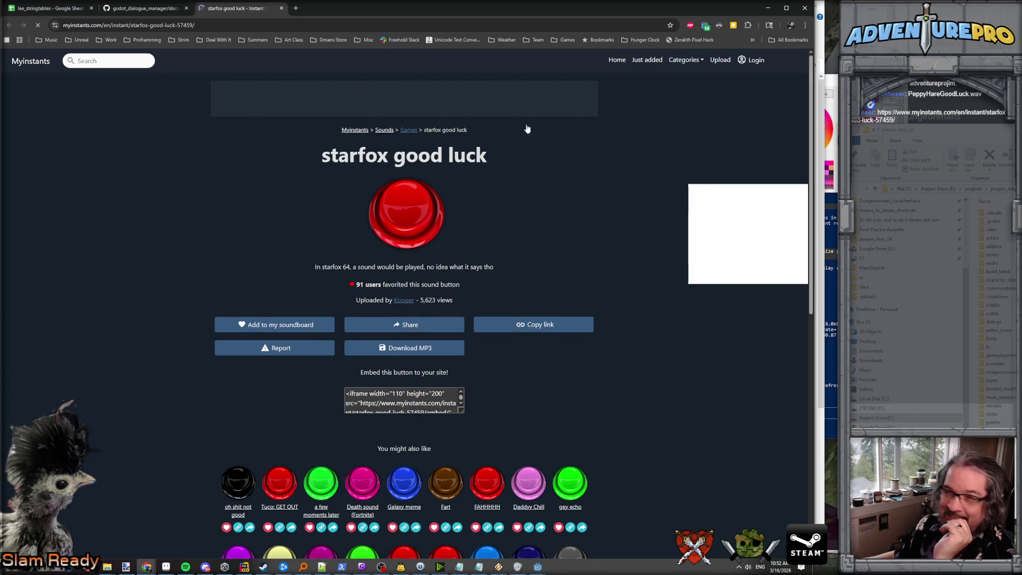
pyautogui.click(769, 9)
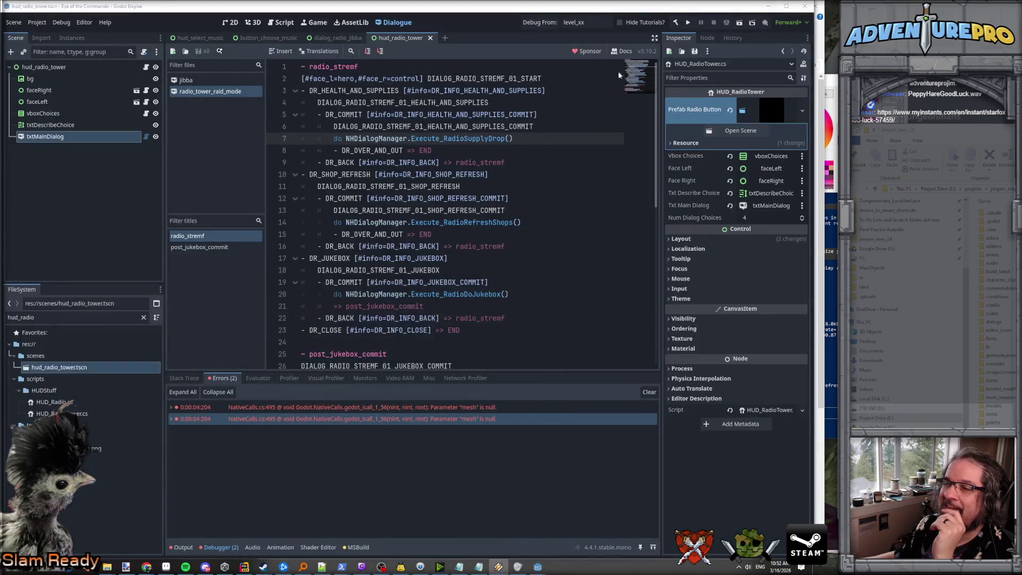
# Step: Look over dialogue lines 6–8, selecting the over-and-out line
pyautogui.click(405, 138)
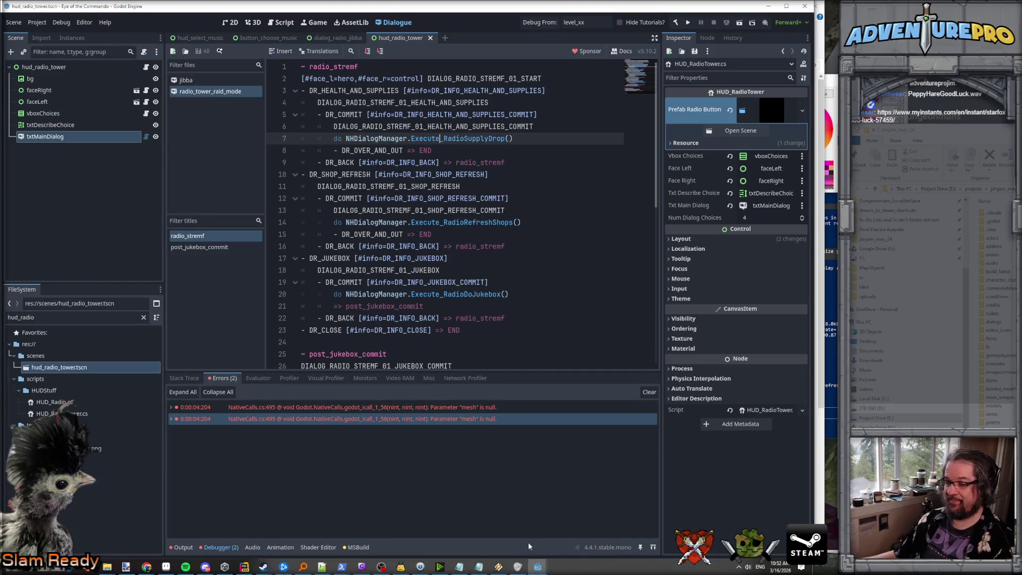
pyautogui.click(398, 149)
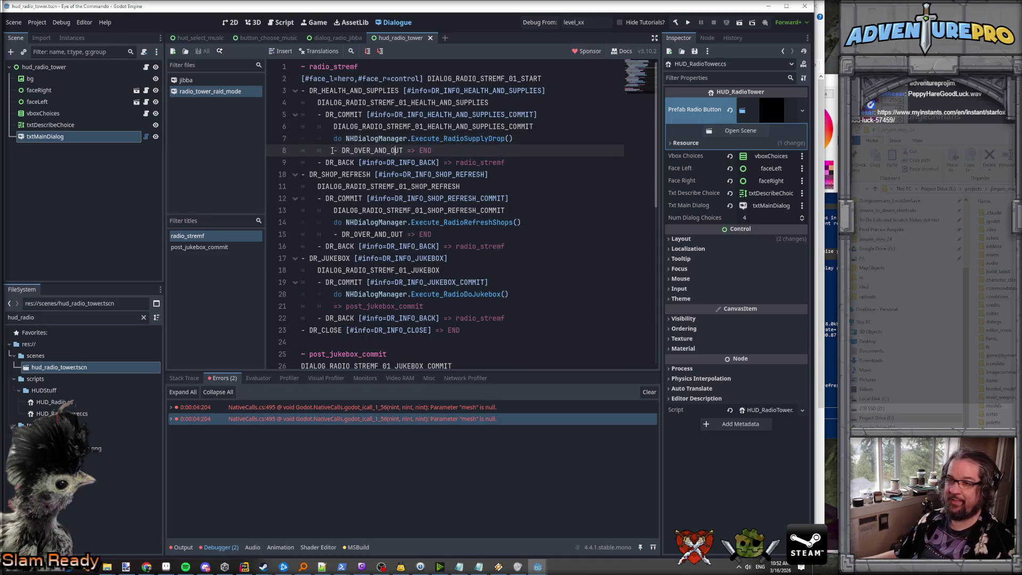
pyautogui.click(356, 127)
pyautogui.click(317, 117)
pyautogui.click(338, 124)
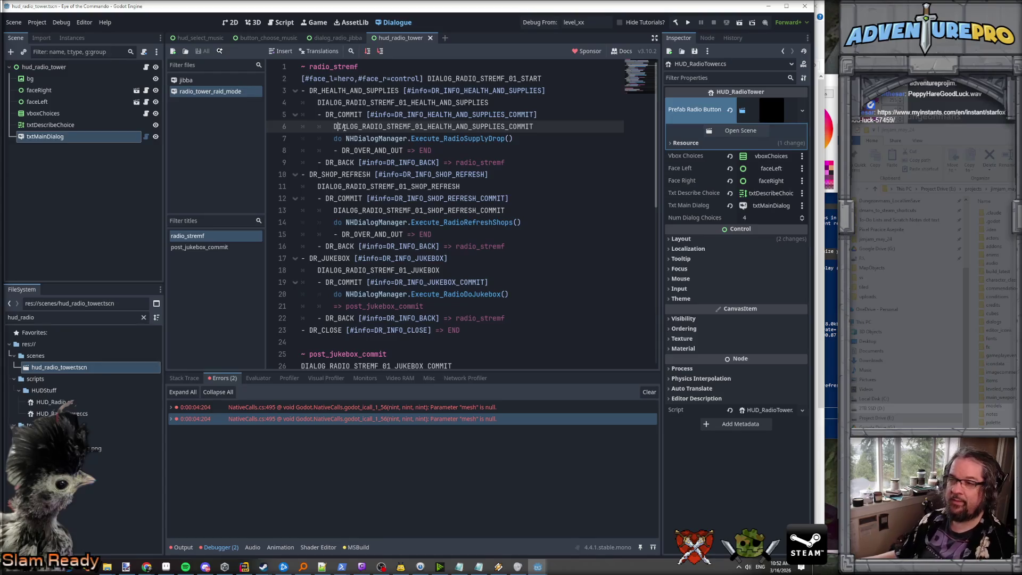
pyautogui.click(354, 150)
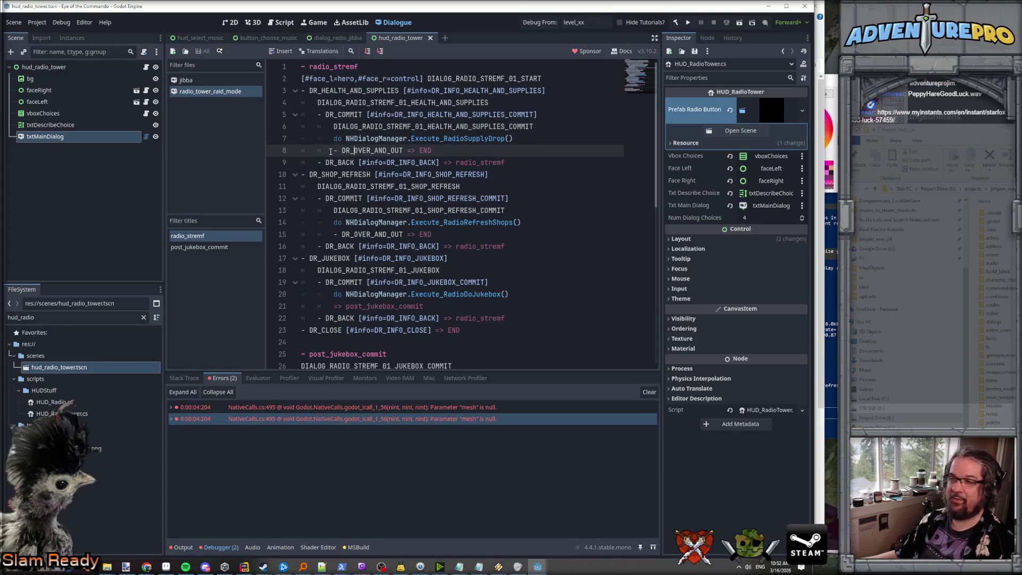
pyautogui.moveTo(335, 150); pyautogui.dragTo(480, 148)
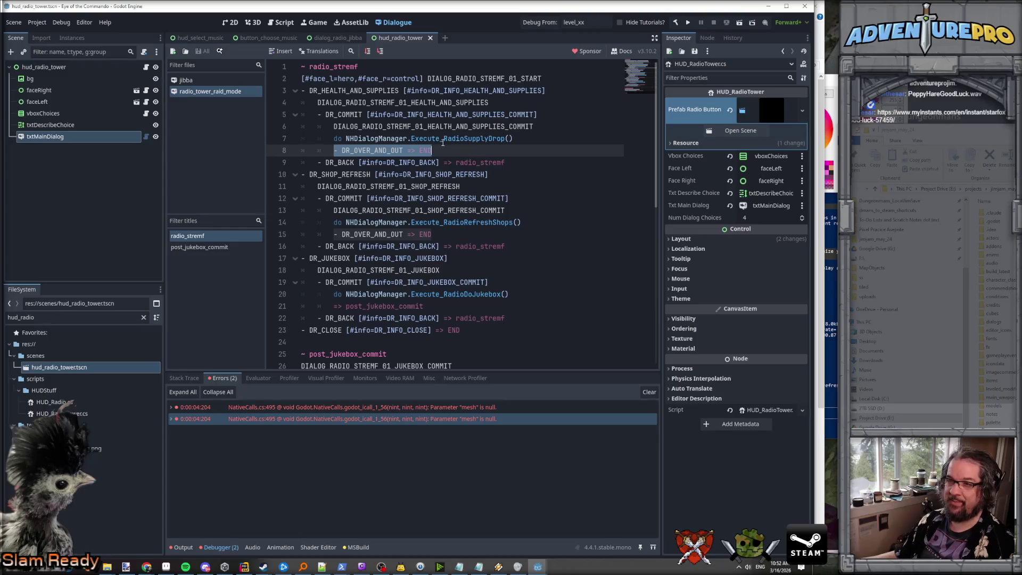
# Step: Select the HEALTH_AND_SUPPLIES_COMMIT identifier and the commit dialogue line's text
pyautogui.doubleClick(430, 127)
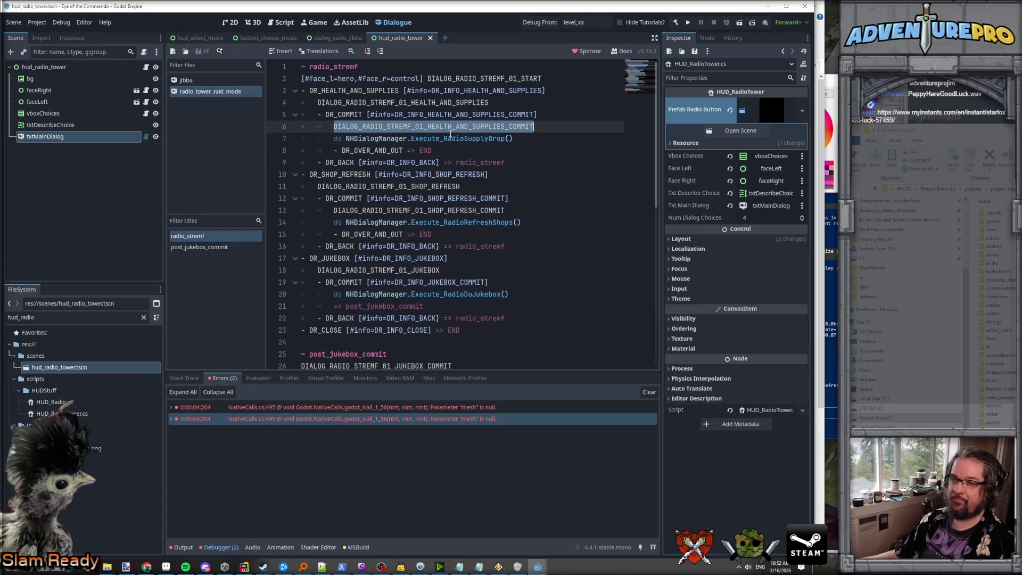
pyautogui.click(451, 131)
pyautogui.click(467, 139)
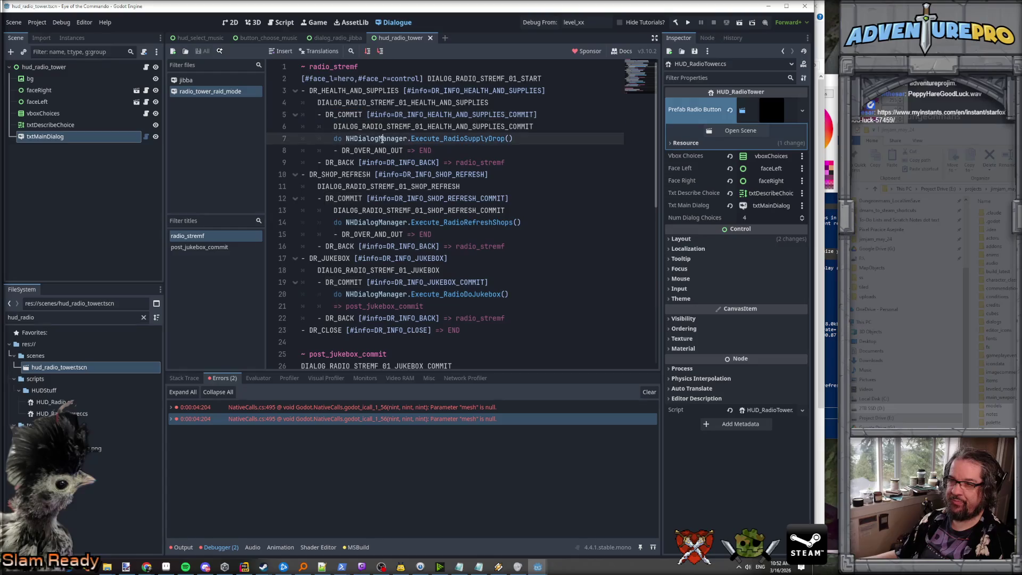
pyautogui.click(444, 139)
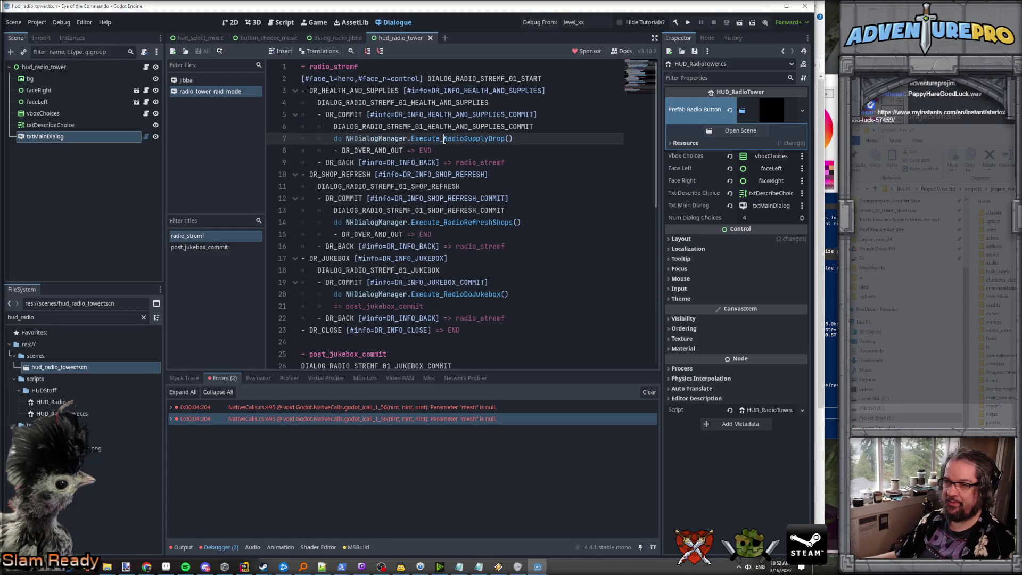
pyautogui.tripleClick(413, 126)
pyautogui.hotkey('shift', 'Left')
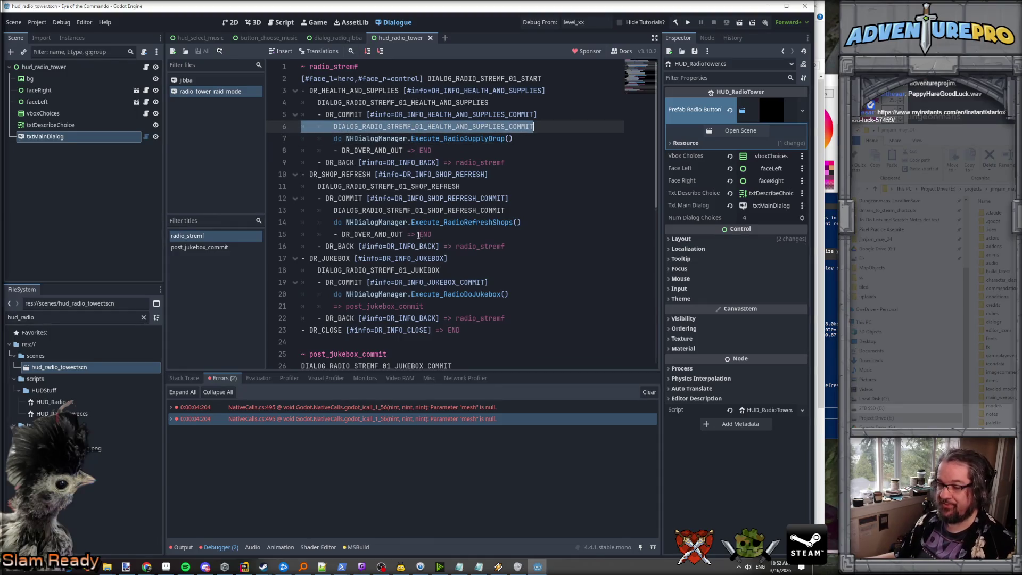
pyautogui.press('End')
pyautogui.hotkey('shift', 'Home')
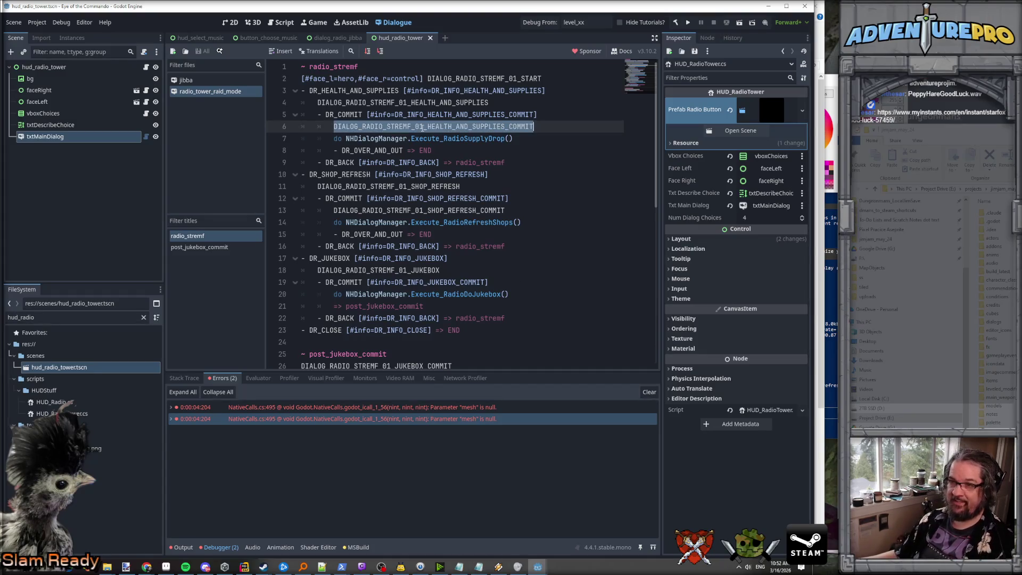
pyautogui.doubleClick(360, 150)
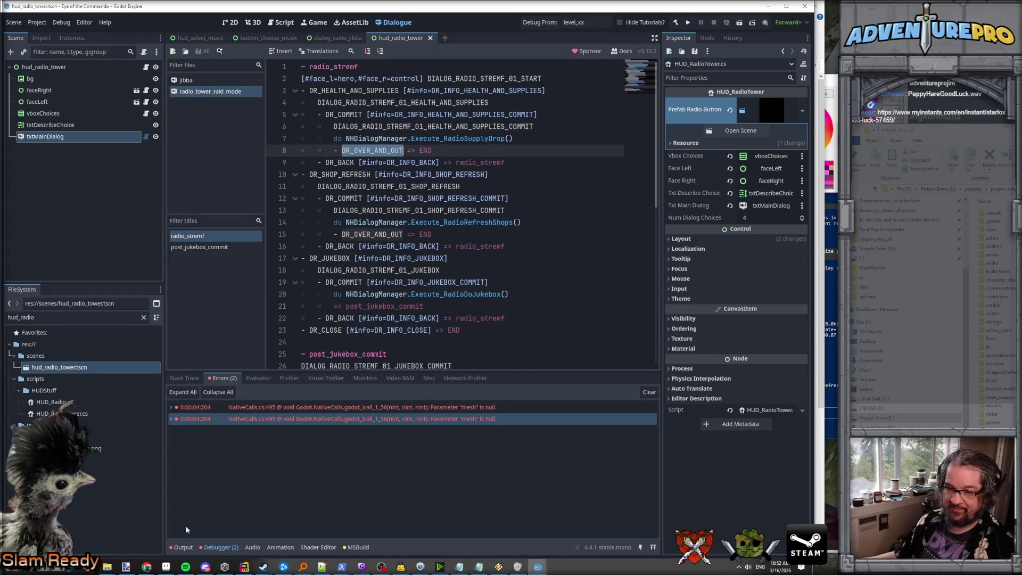
pyautogui.click(367, 138)
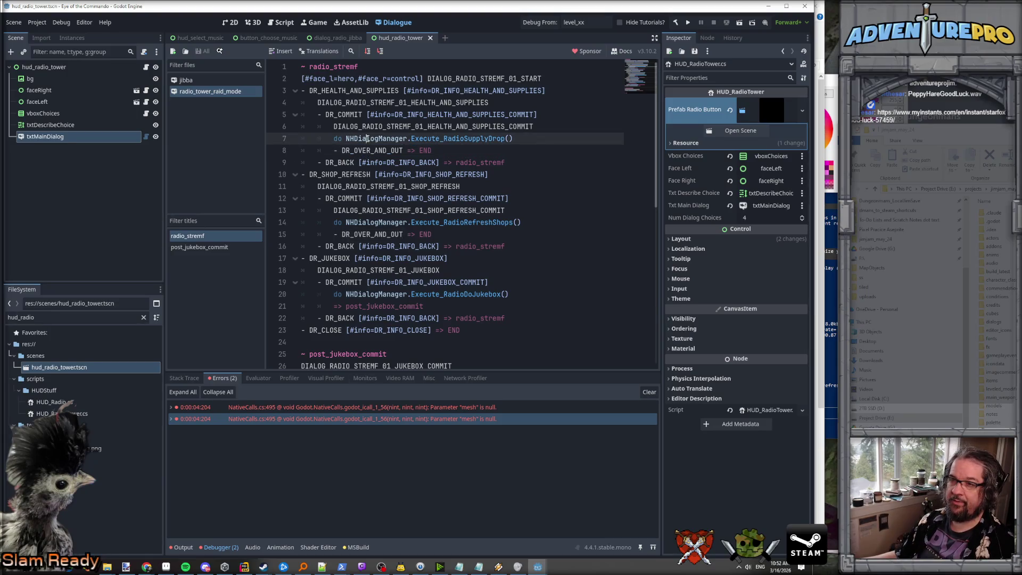
pyautogui.click(440, 150)
pyautogui.click(441, 127)
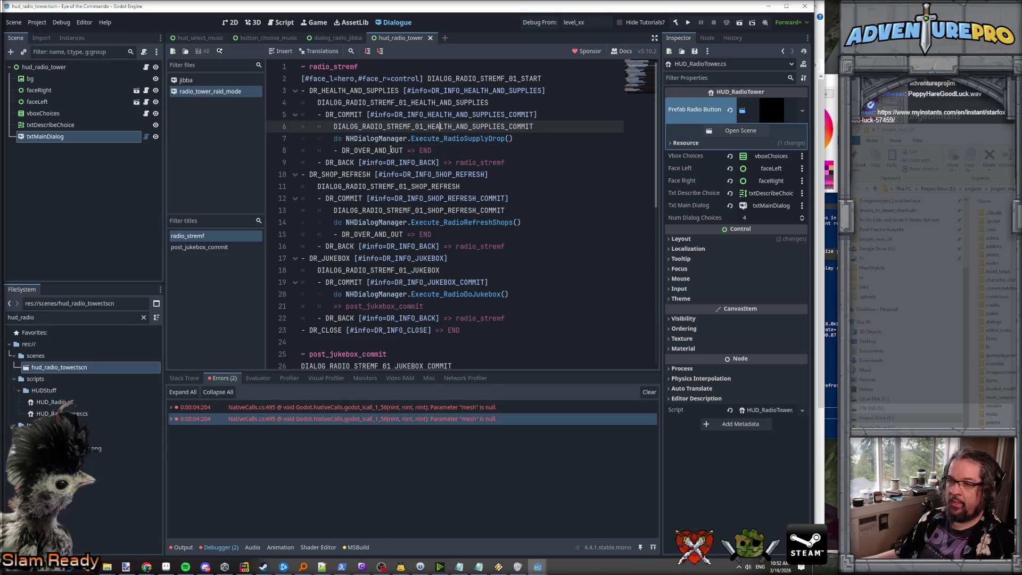
# Step: Move 'do NHDialogManager.Execute_RadioSupplyDrop()' above the COMMIT dialogue line and delete the blank line
pyautogui.moveTo(334, 139); pyautogui.dragTo(514, 138)
pyautogui.hotkey('ctrl', 'c')
pyautogui.press('BackSpace')
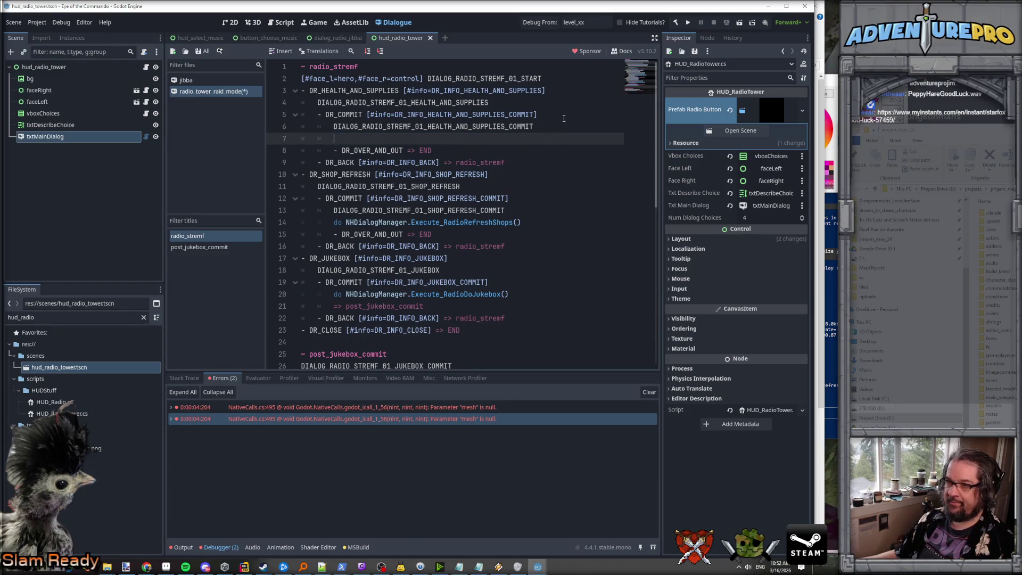
pyautogui.press('Up')
pyautogui.press('Up')
pyautogui.press('End')
pyautogui.press('Return')
pyautogui.hotkey('ctrl', 'v')
pyautogui.press('Down')
pyautogui.press('Down')
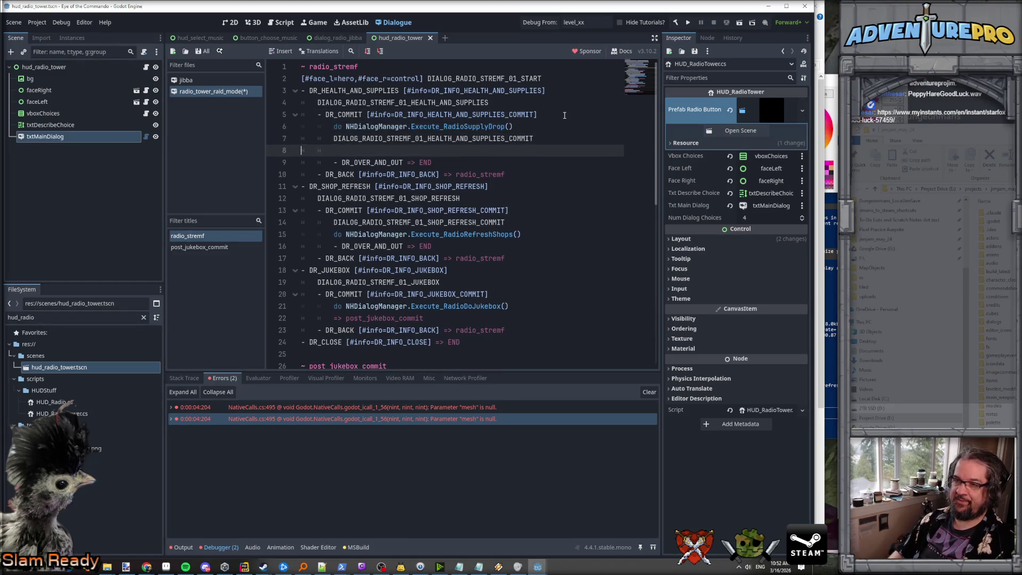
pyautogui.hotkey('ctrl', 'shift', 'k')
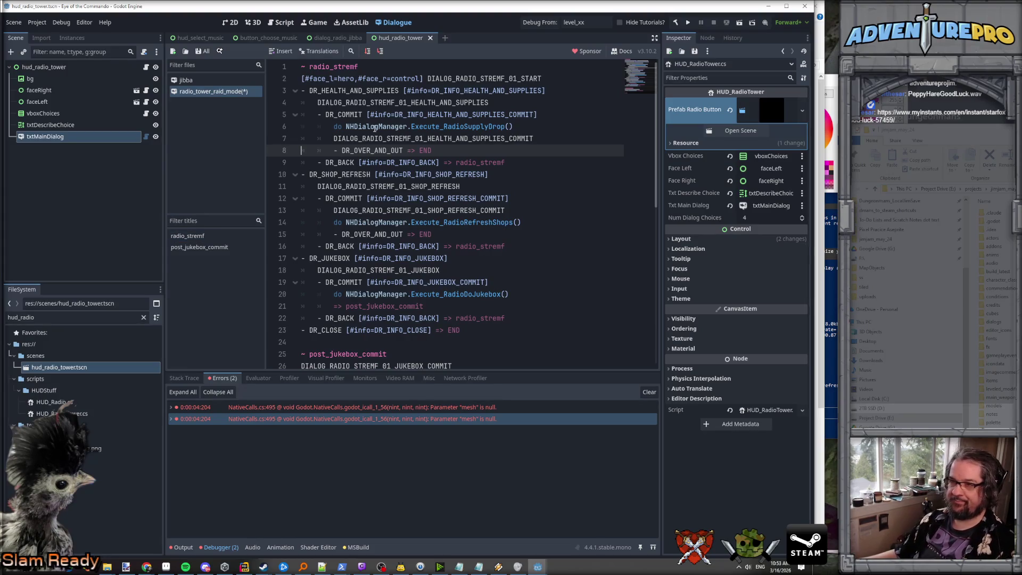
# Step: Check the DR_COMMIT and DR_OVER_AND_OUT occurrences, then save the radio tower dialogue
pyautogui.doubleClick(344, 114)
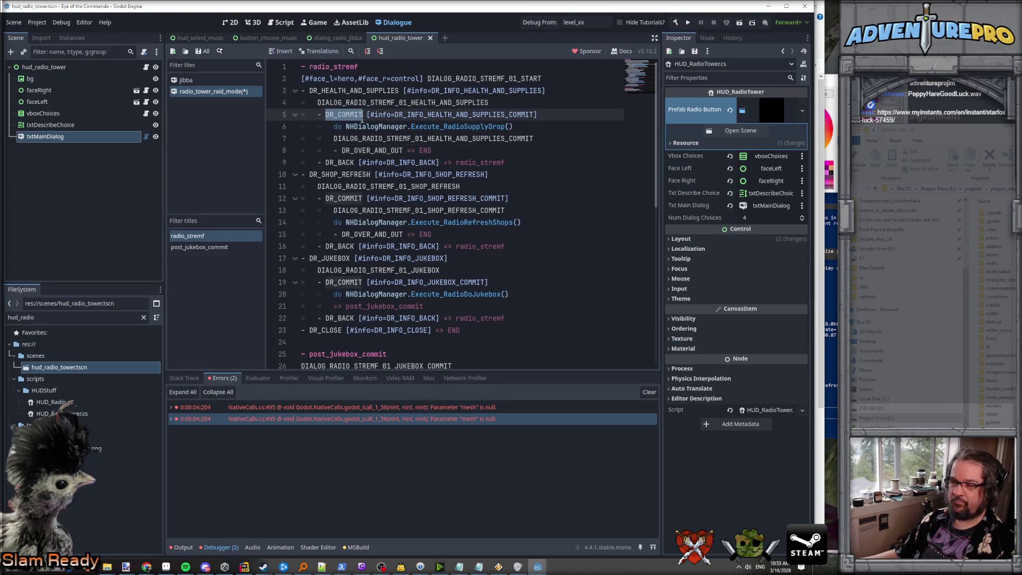
pyautogui.doubleClick(399, 139)
pyautogui.doubleClick(374, 150)
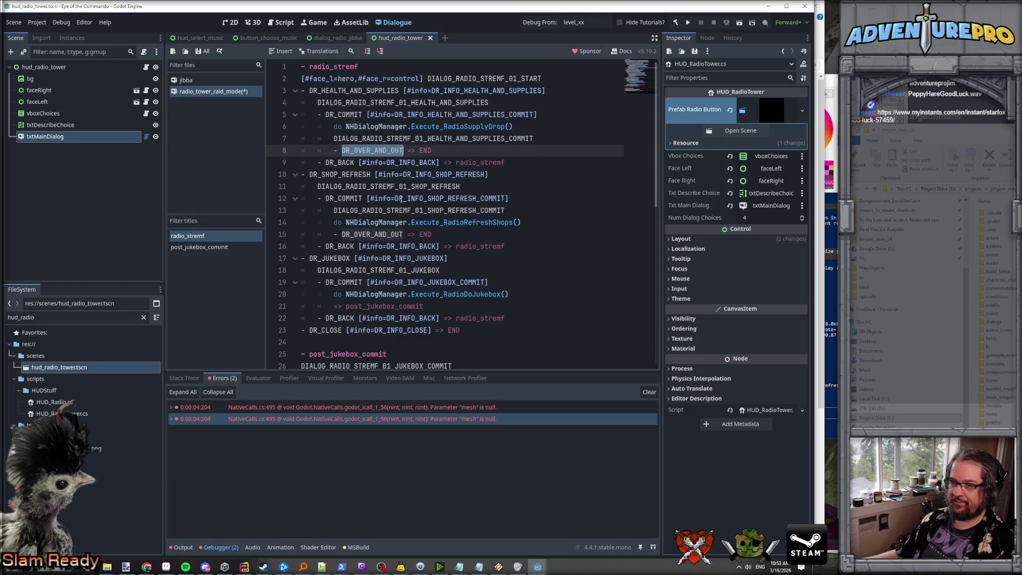
pyautogui.click(366, 141)
pyautogui.click(374, 150)
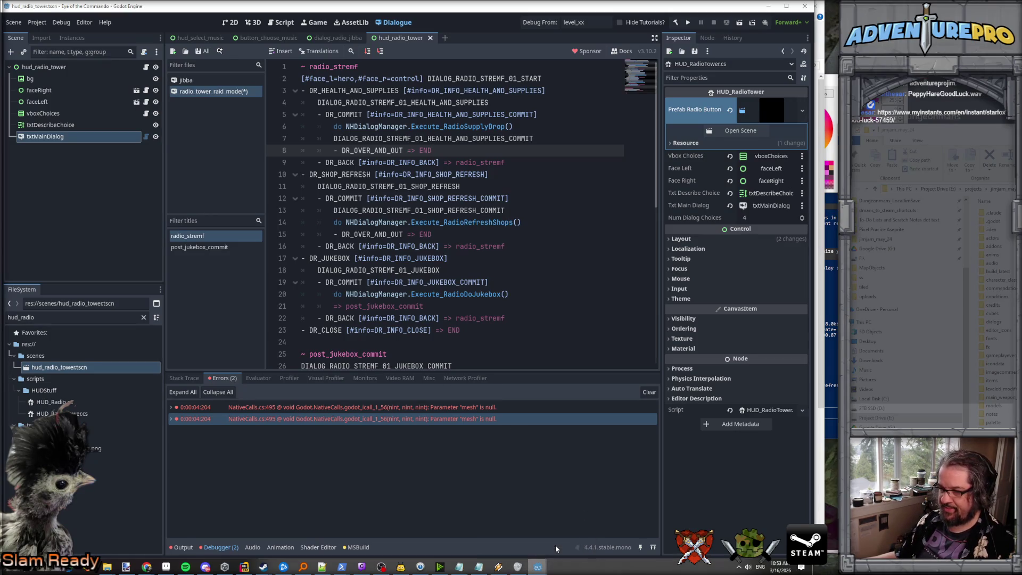
pyautogui.hotkey('ctrl', 's')
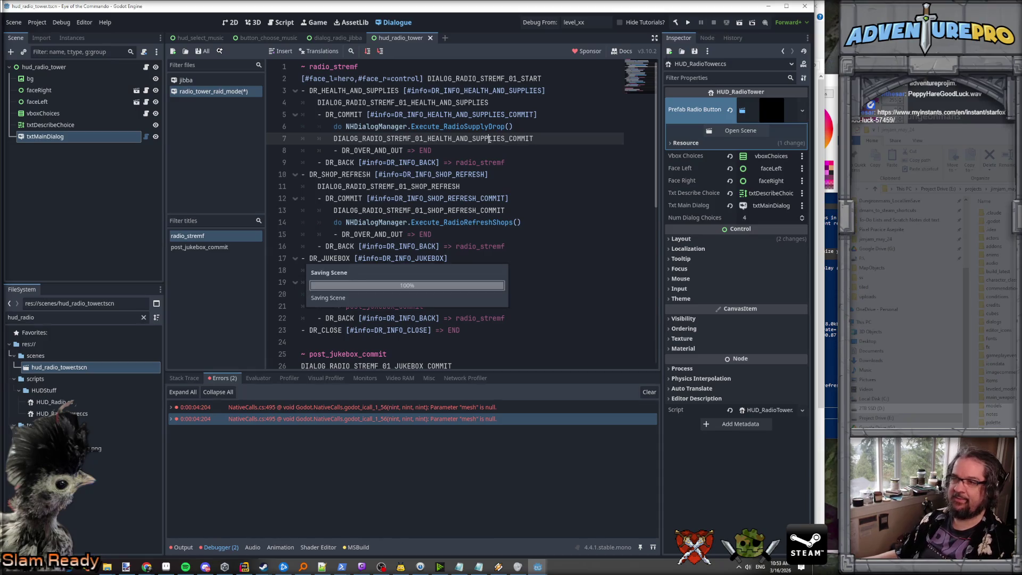
pyautogui.click(467, 127)
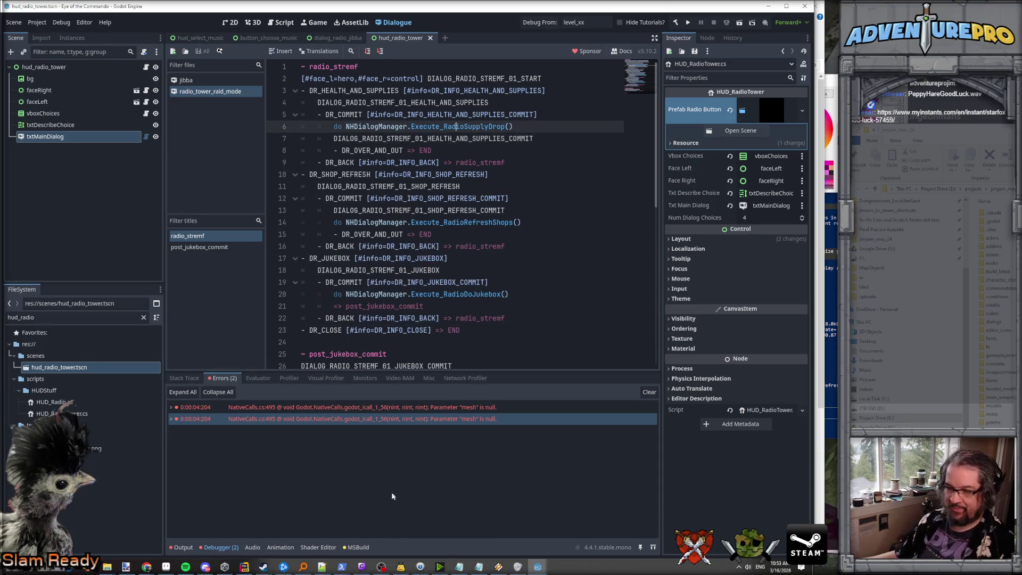
pyautogui.click(244, 567)
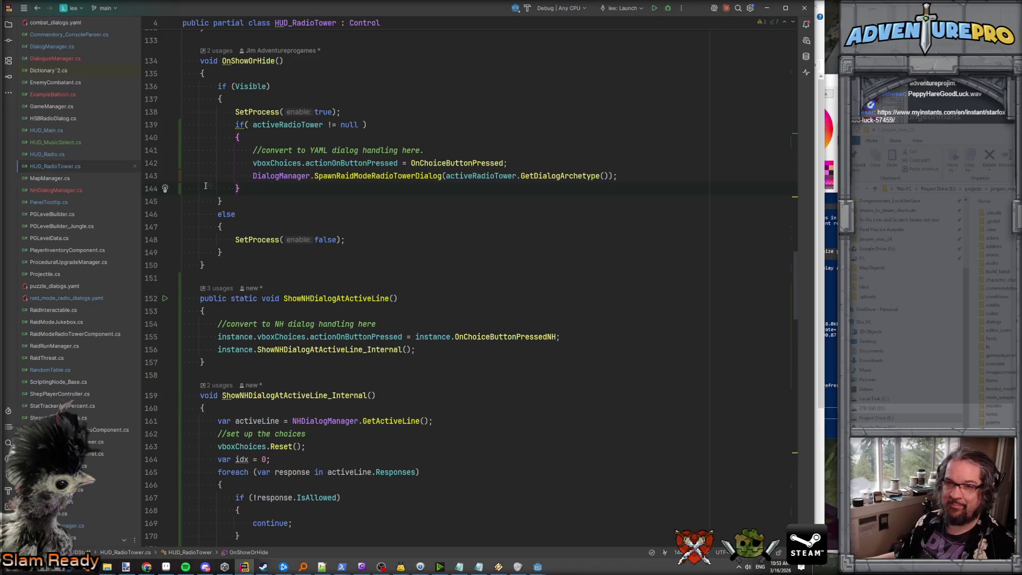
# Step: Add GD.PrintRich("[rainbow]Radio Supply Drop Callllled[/rainbow]") as Execute_RadioSupplyDrop's first line in NHDialogManager.cs
pyautogui.doubleClick(55, 188)
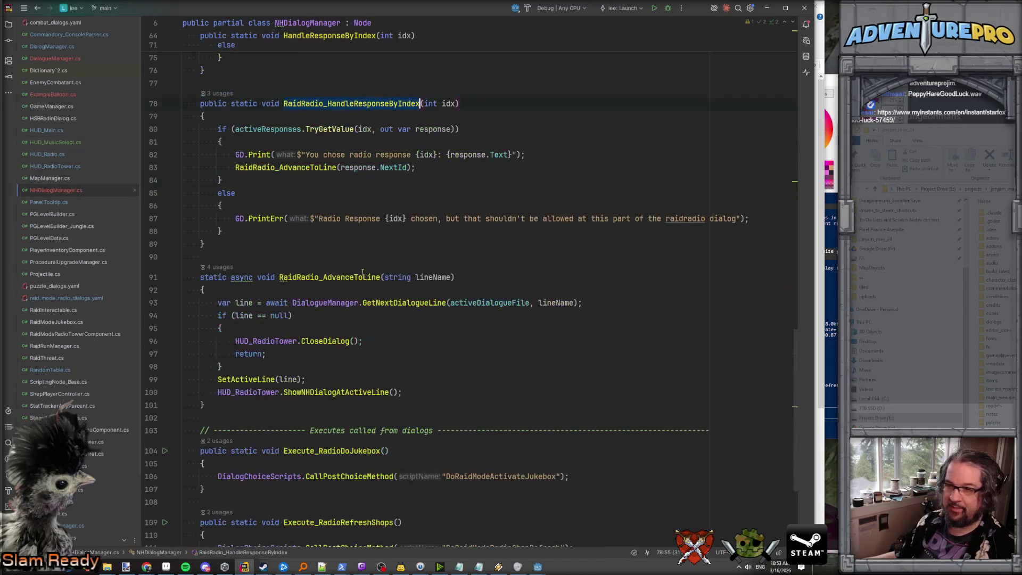
pyautogui.scroll(-5, 382, 316)
pyautogui.click(349, 453)
pyautogui.press('Return')
pyautogui.write('GD.Print')
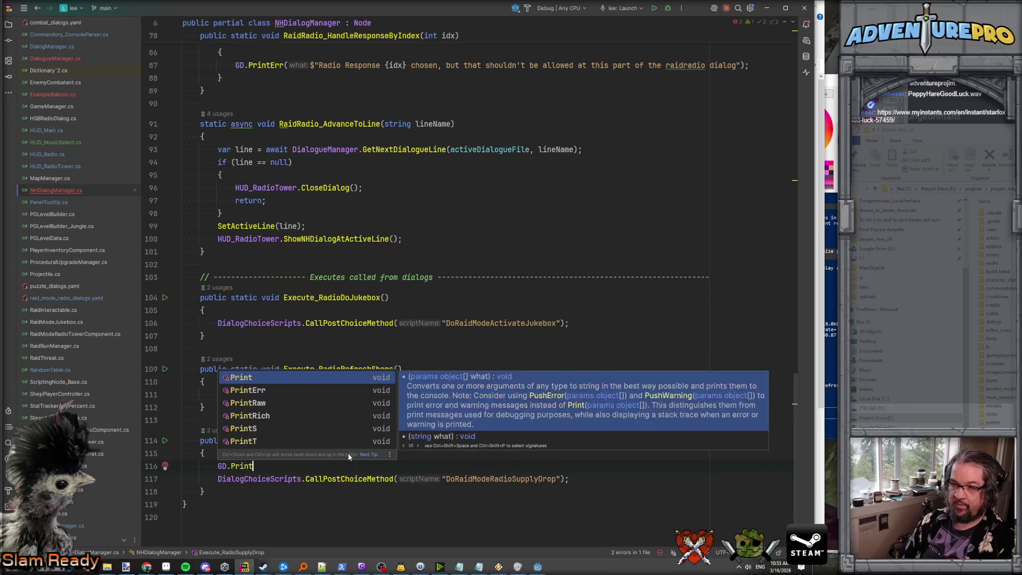
pyautogui.press('Down')
pyautogui.press('Down')
pyautogui.press('Down')
pyautogui.press('Return')
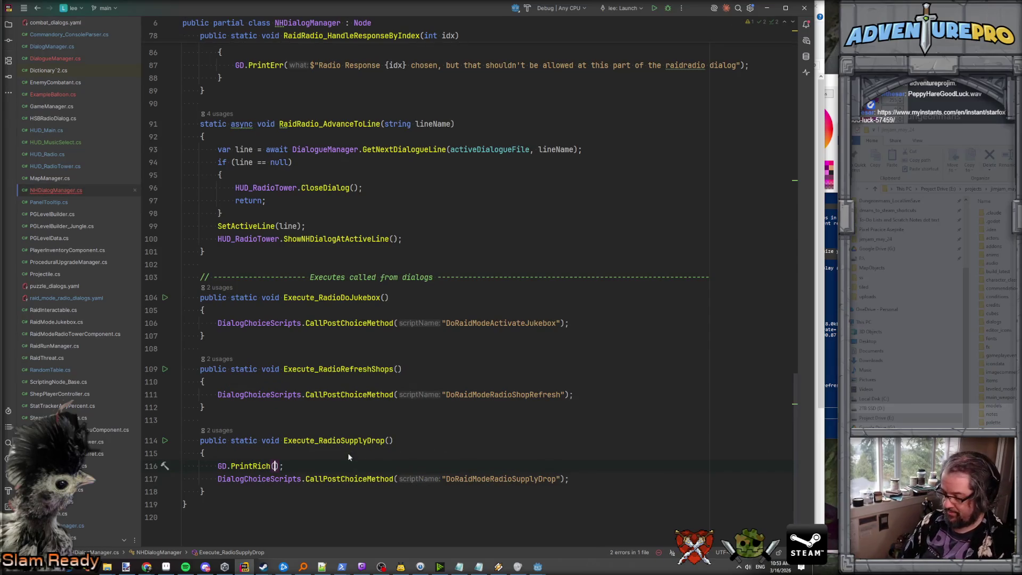
pyautogui.write('"[rainb')
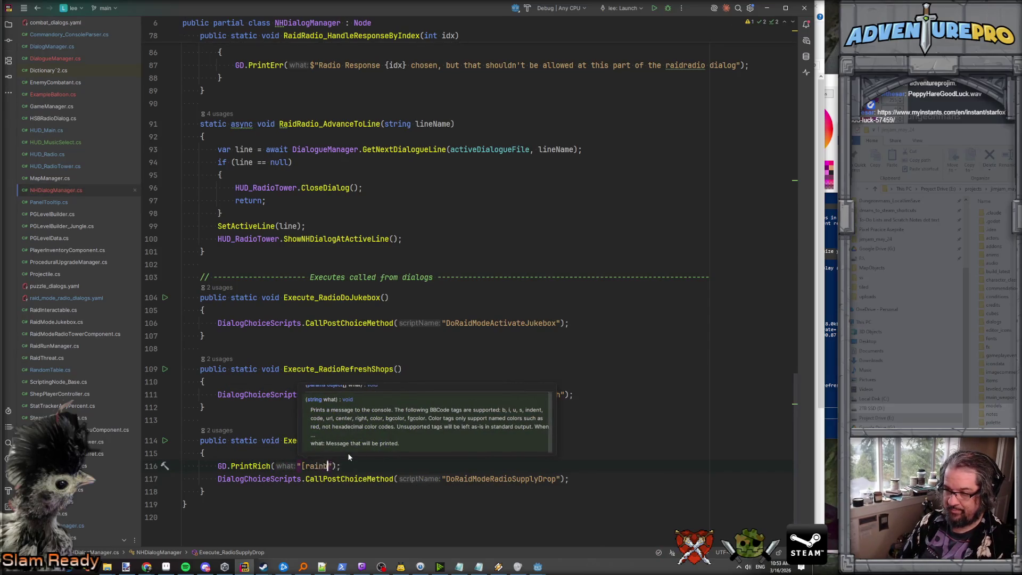
pyautogui.write('ow]Radio Supply Drop Callllle')
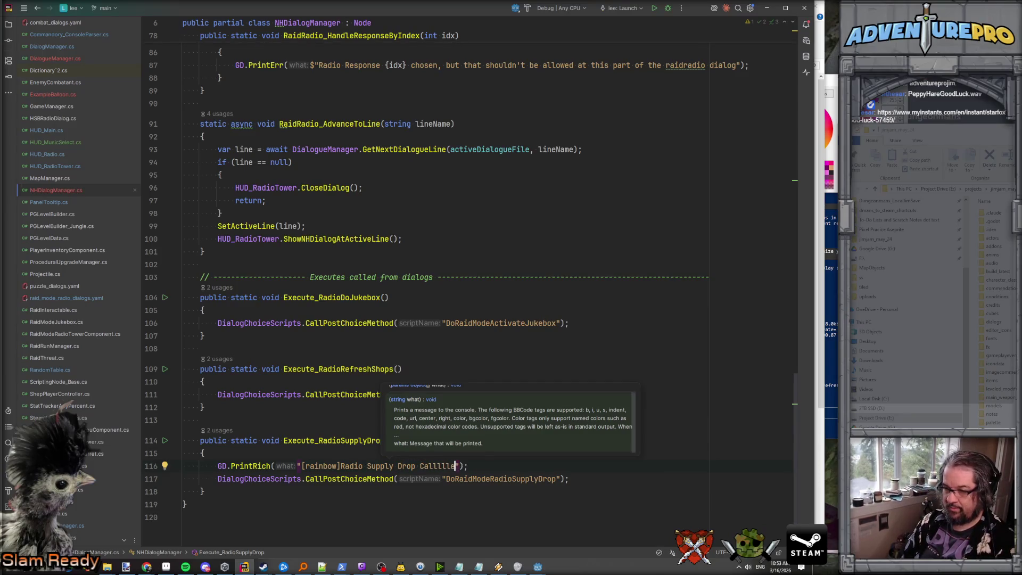
pyautogui.write('d[/rainbow][')
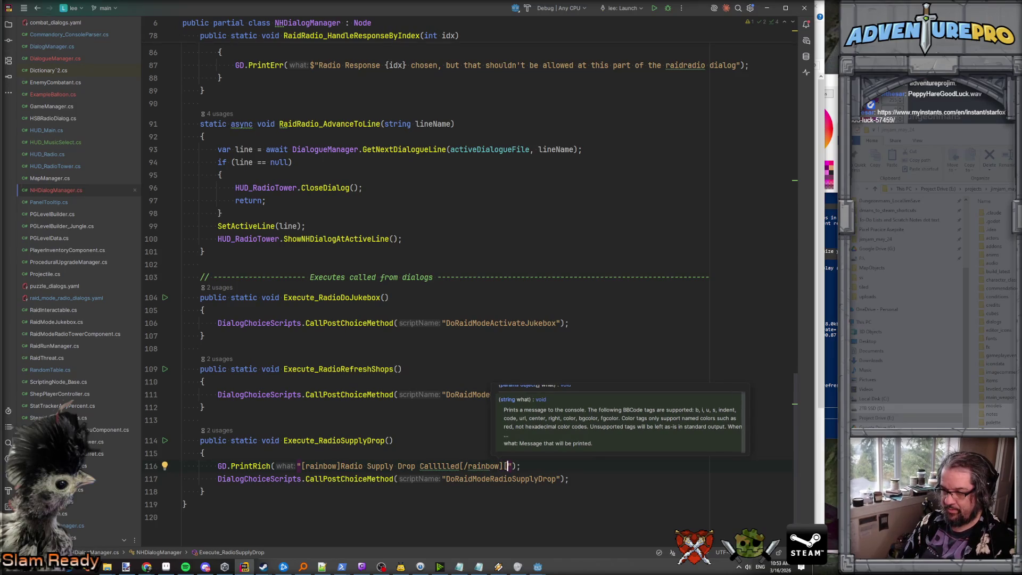
pyautogui.press('BackSpace')
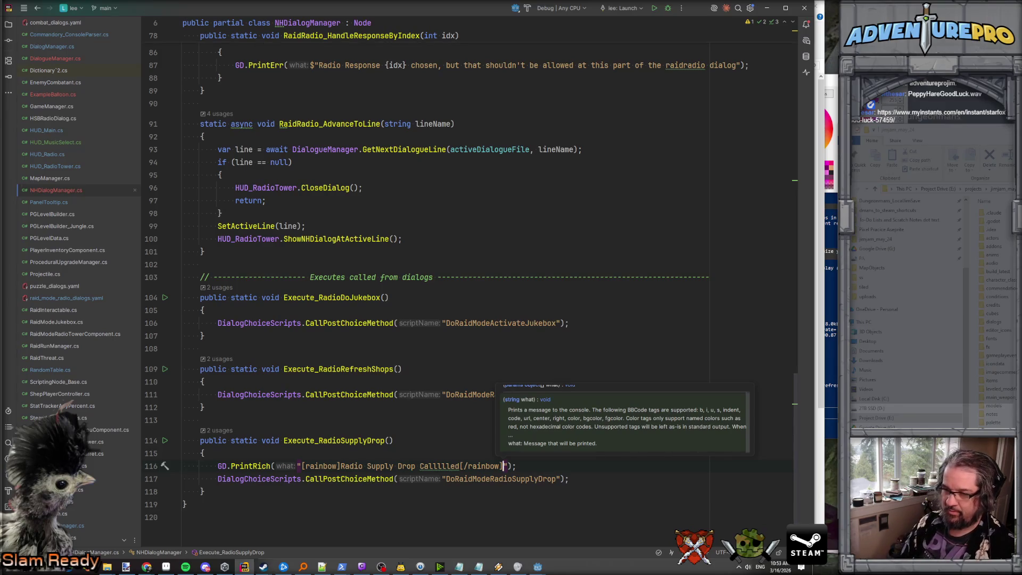
pyautogui.press('Escape')
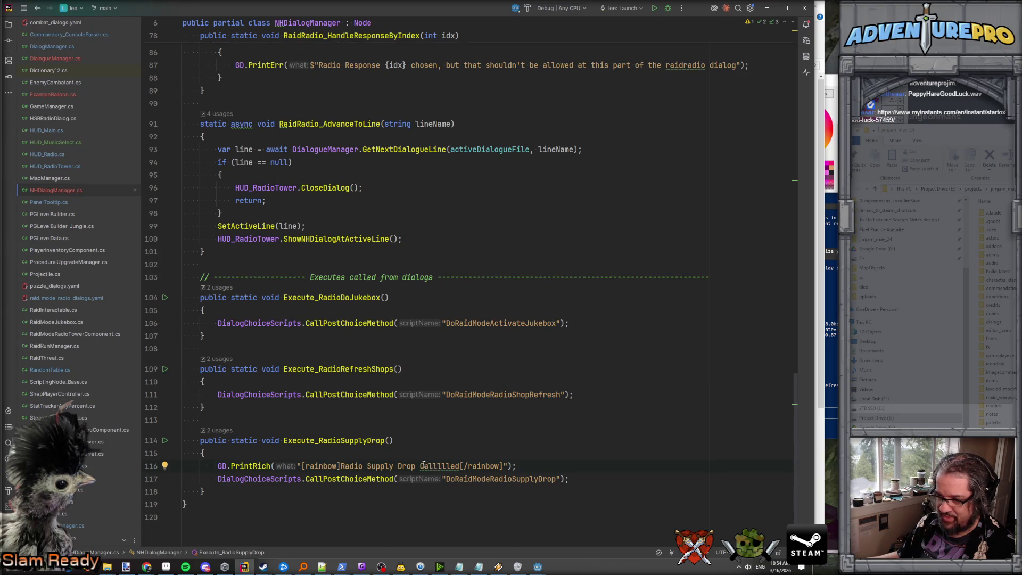
# Step: Review the 'Callllled' message text and the surrounding supply drop code
pyautogui.moveTo(419, 466); pyautogui.dragTo(503, 466)
pyautogui.click(440, 459)
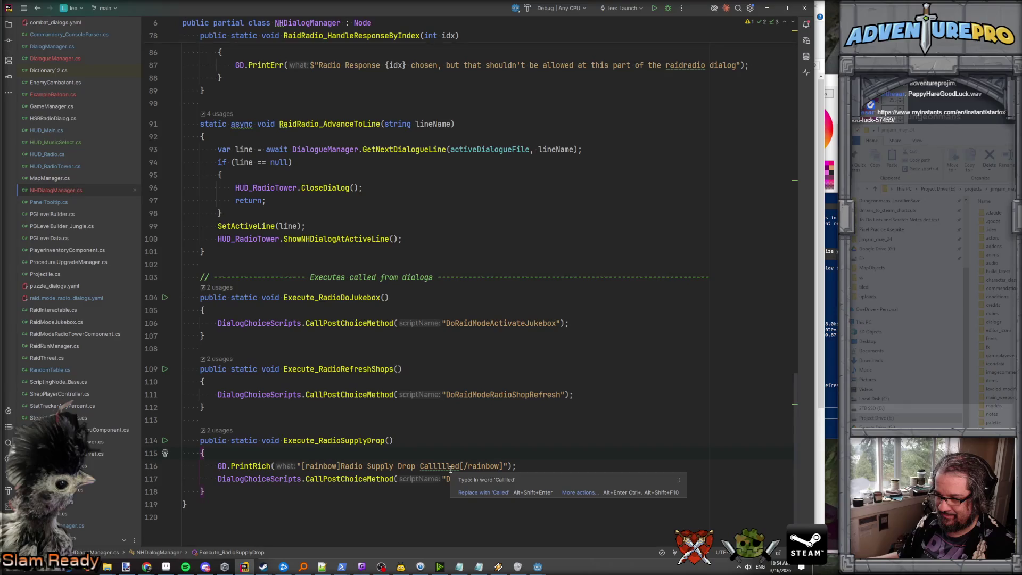
pyautogui.click(450, 467)
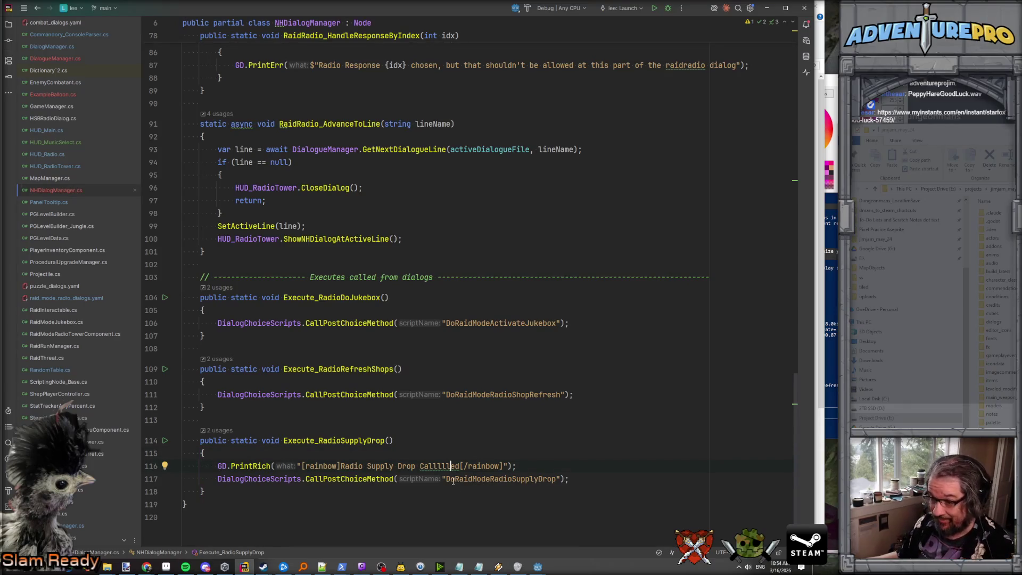
pyautogui.click(468, 479)
pyautogui.click(446, 466)
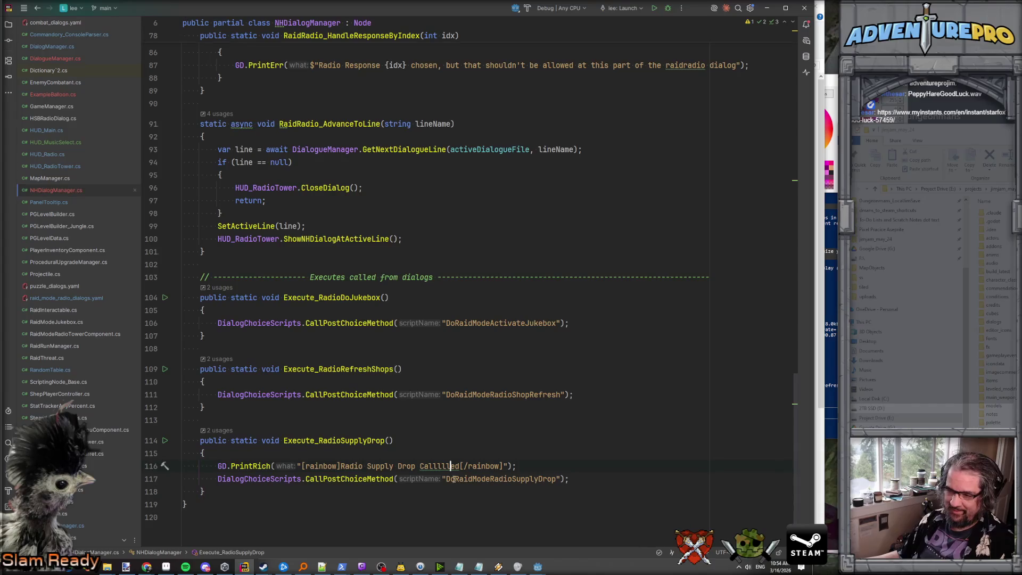
pyautogui.click(442, 467)
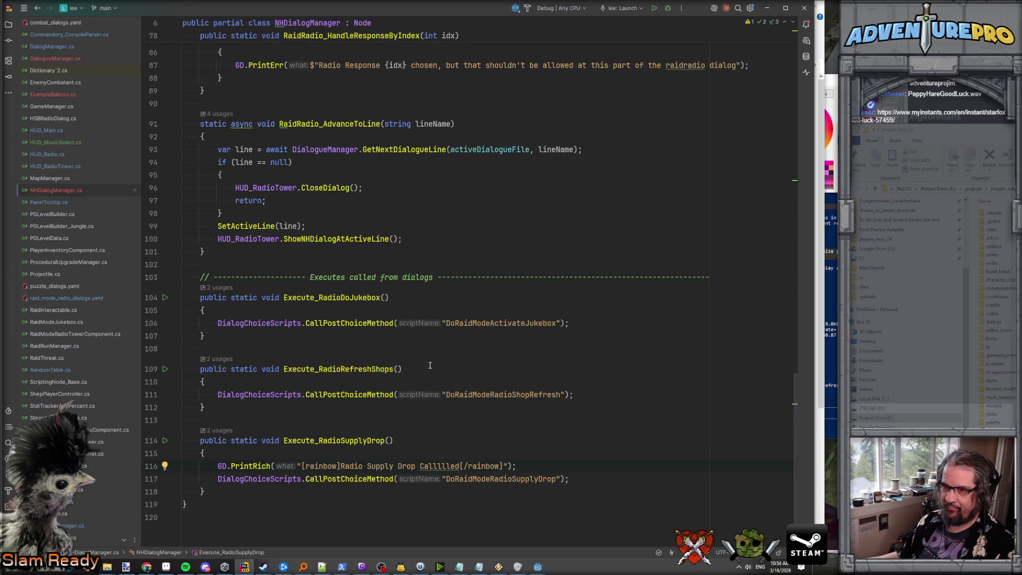
pyautogui.scroll(6, 430, 366)
pyautogui.scroll(-4, 430, 367)
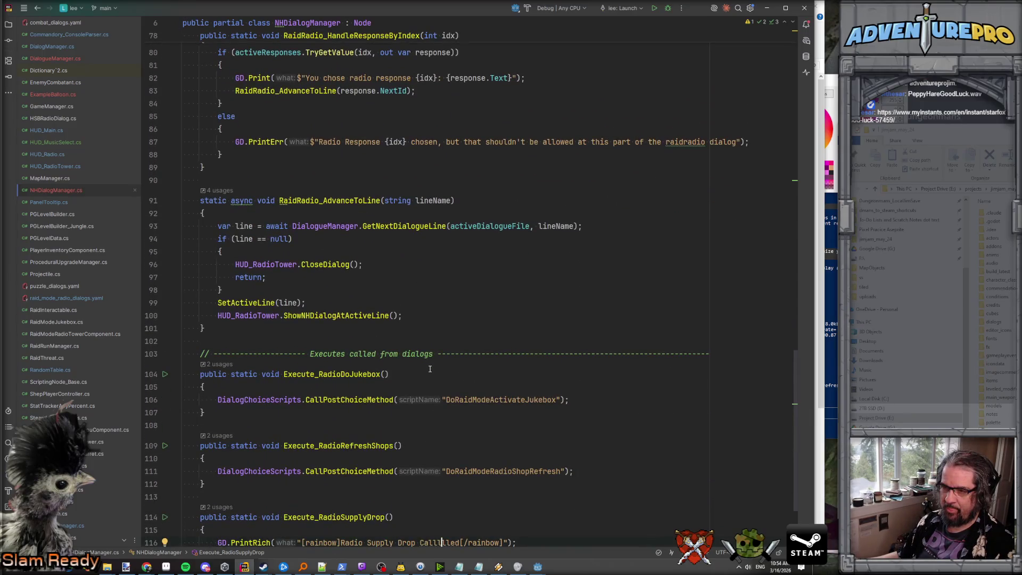
# Step: Jump from the ShowNHDialogAtActiveLine call to its definition and inspect the internal show call
pyautogui.scroll(-1, 401, 251)
pyautogui.click(356, 251)
pyautogui.click(332, 276)
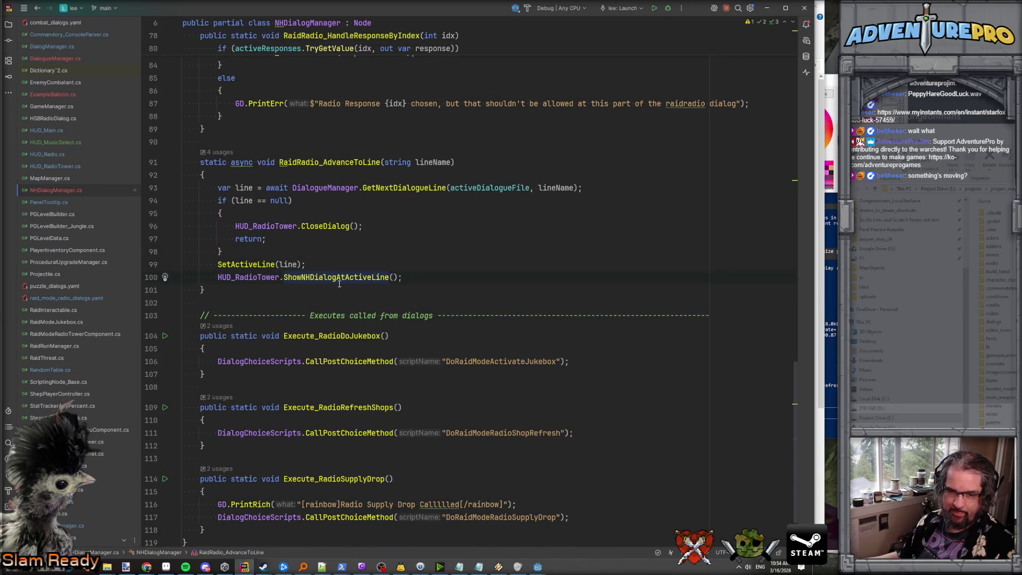
pyautogui.keyDown('ctrl'); pyautogui.click(339, 278); pyautogui.keyUp('ctrl')
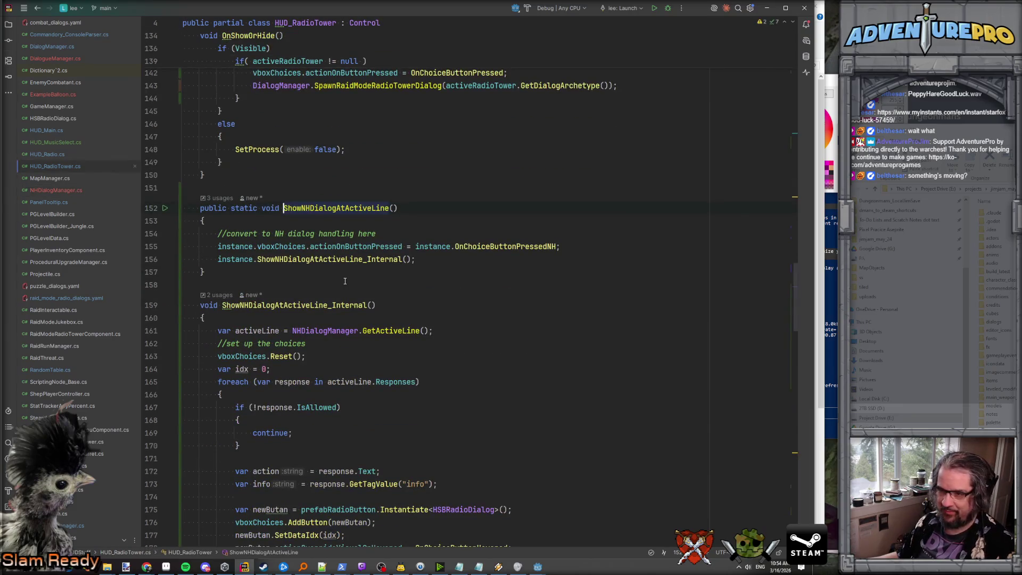
pyautogui.click(428, 246)
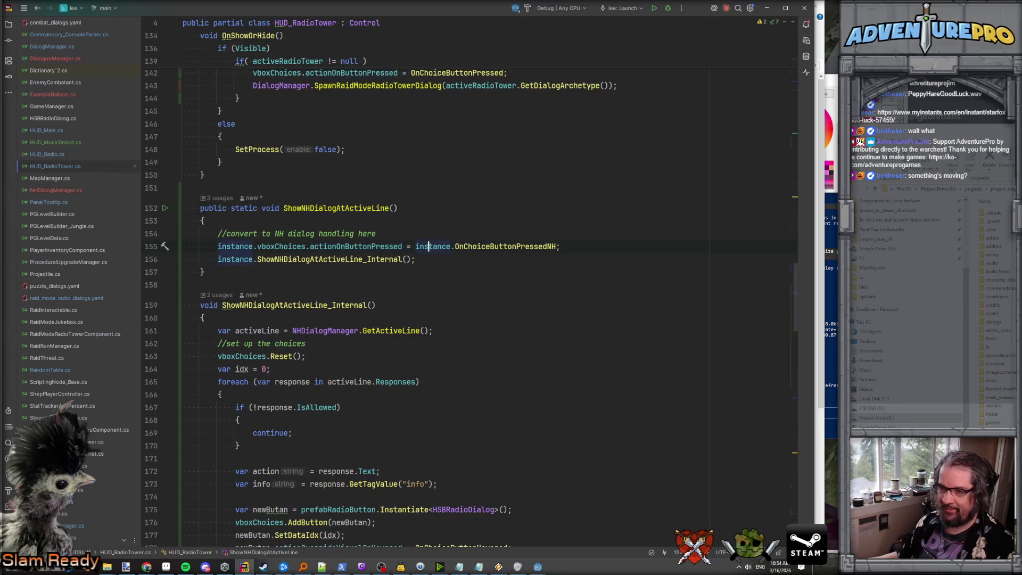
pyautogui.click(333, 259)
# Step: Scroll through ShowNHDialogAtActiveLine_Internal around blank line 174, then return to Godot
pyautogui.scroll(-6, 333, 259)
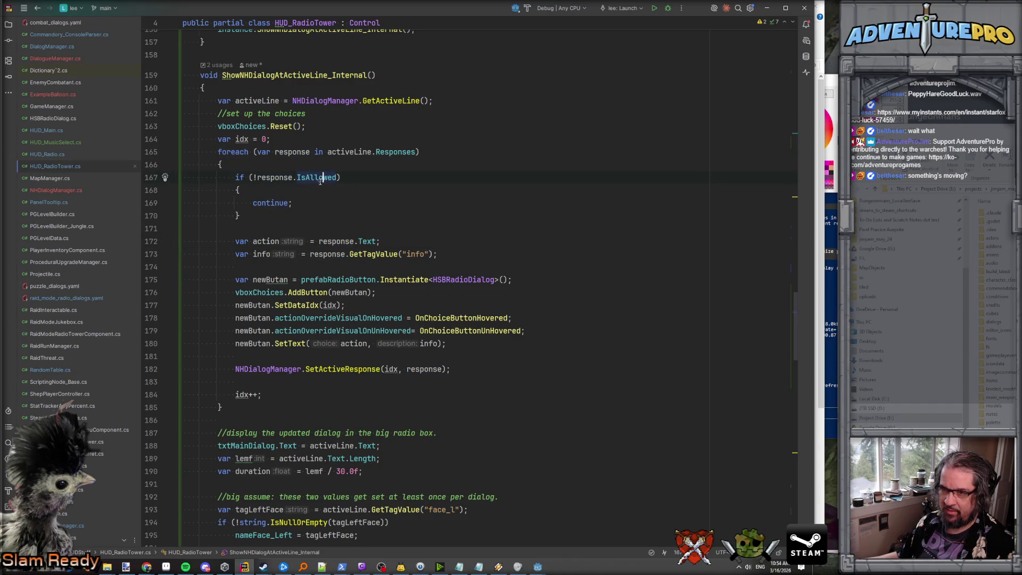
pyautogui.scroll(-2, 315, 207)
pyautogui.click(341, 191)
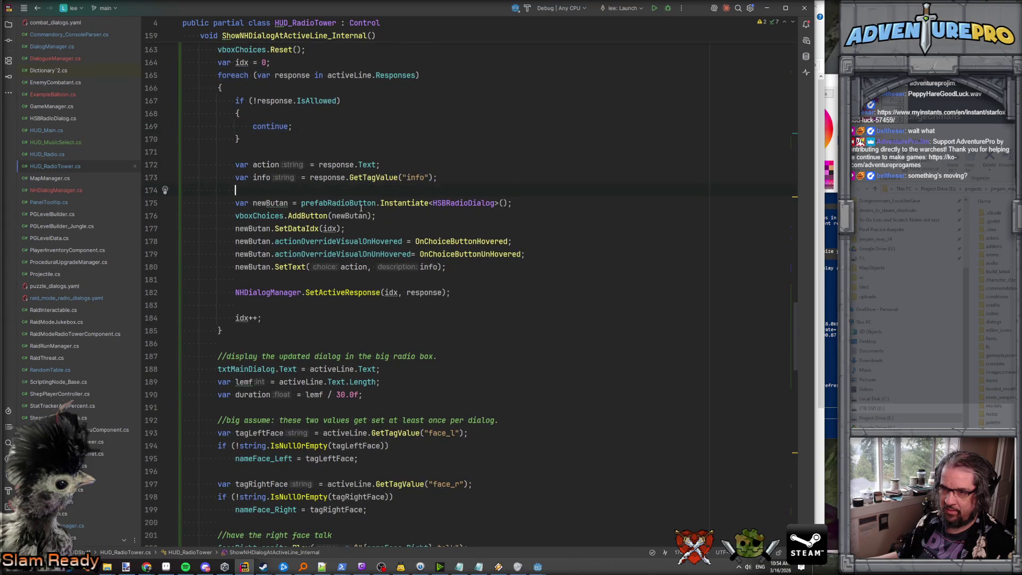
pyautogui.scroll(-7, 351, 309)
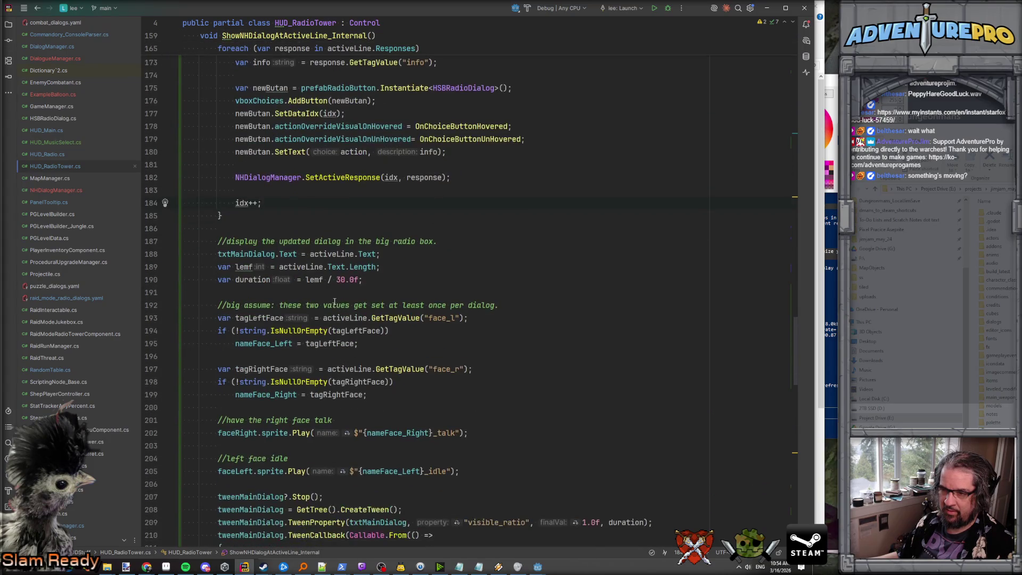
pyautogui.scroll(-1, 334, 288)
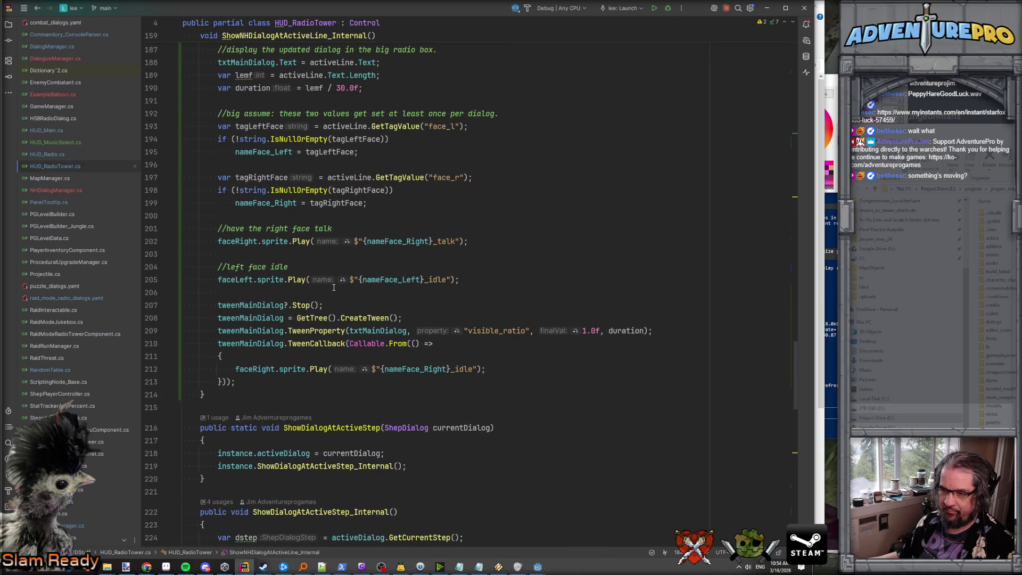
pyautogui.scroll(4, 448, 268)
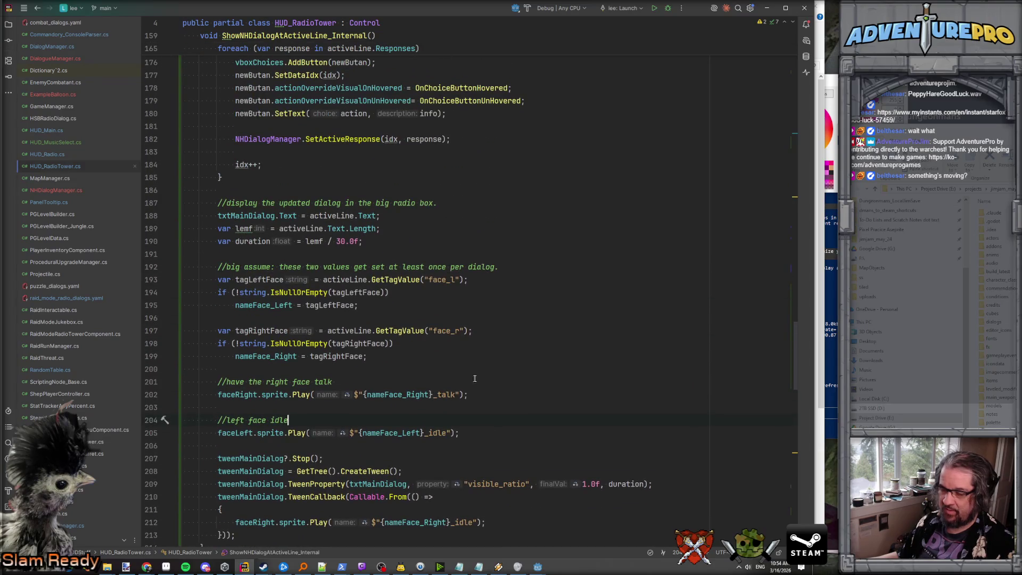
pyautogui.click(538, 567)
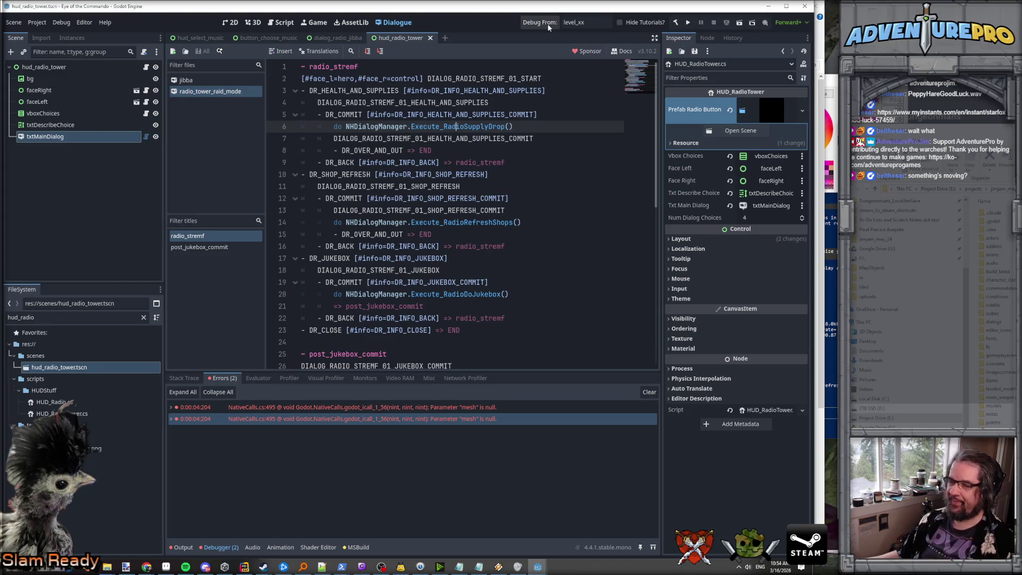
# Step: Save the Godot scene and switch Steam's library filter from Software to Games
pyautogui.hotkey('ctrl', 's')
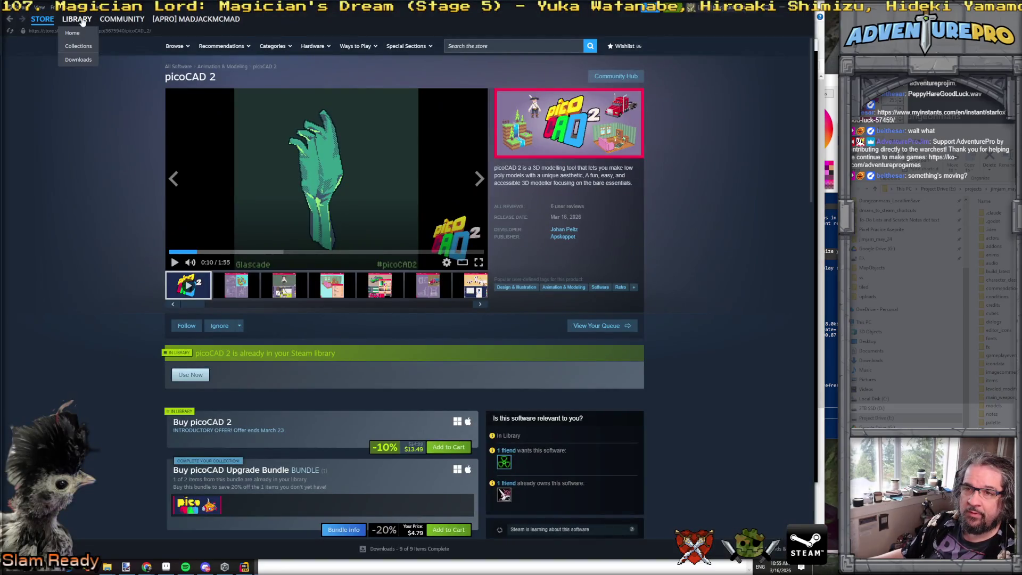
pyautogui.click(82, 22)
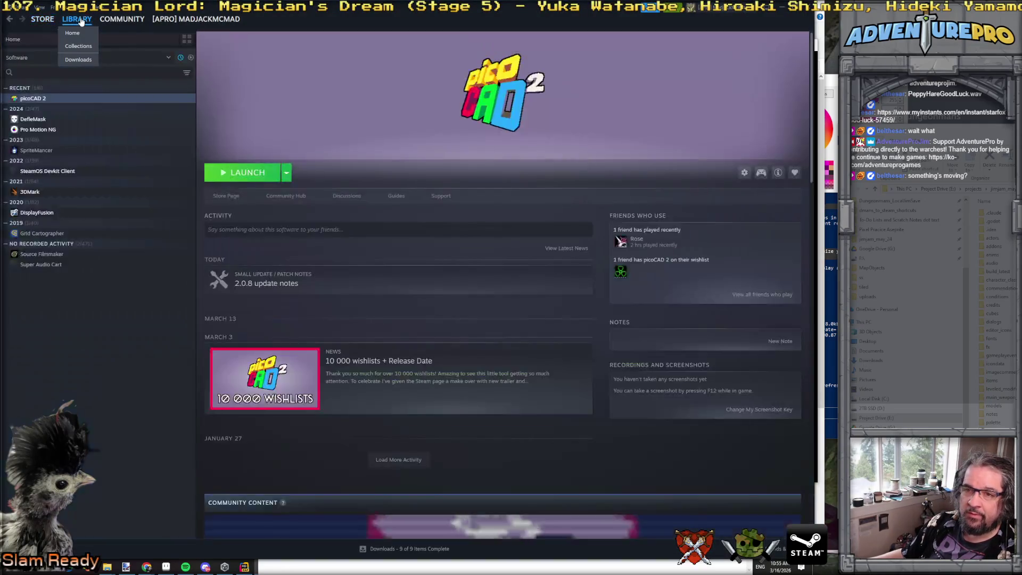
pyautogui.click(169, 59)
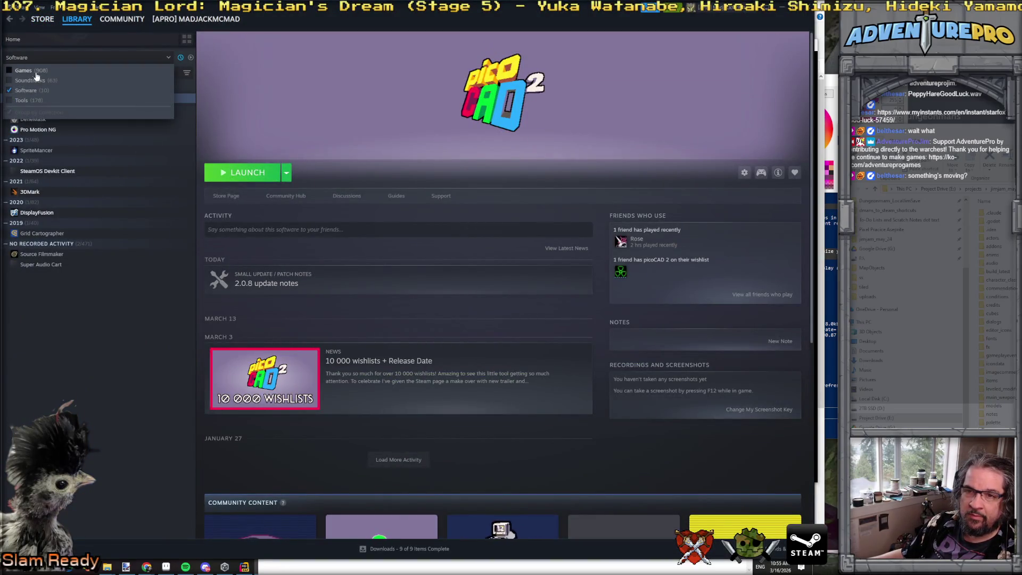
pyautogui.click(27, 71)
pyautogui.click(9, 90)
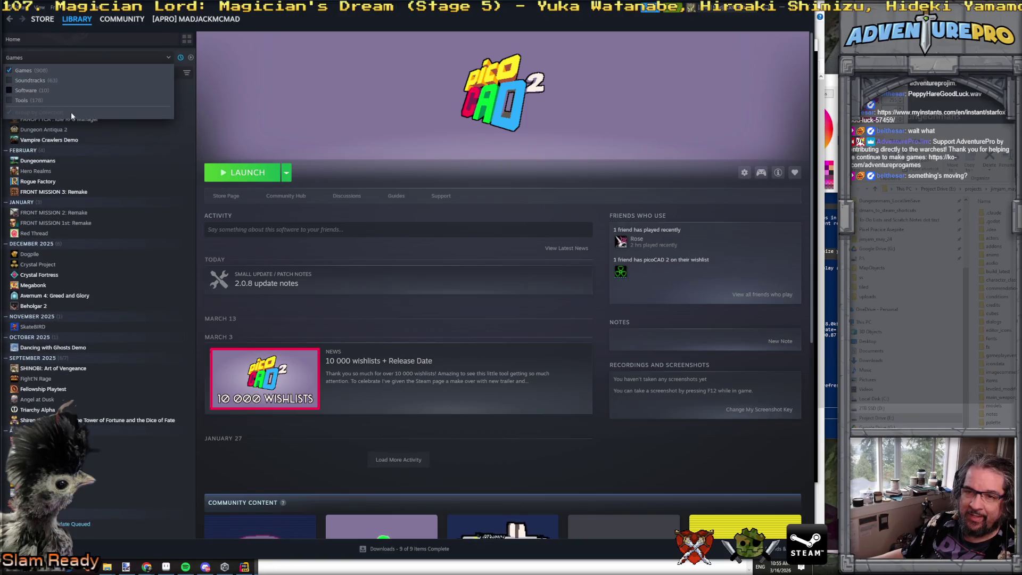
pyautogui.click(178, 123)
# Step: View the Eye of the Commando and Vital Shell library pages, then return to the debug game
pyautogui.click(133, 98)
pyautogui.click(133, 109)
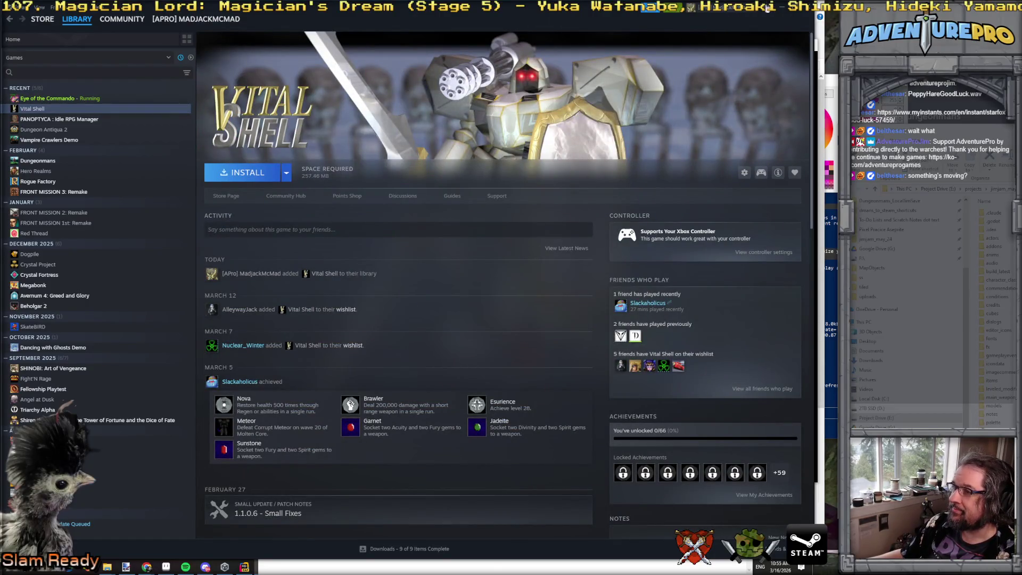
pyautogui.hotkey('alt', 'Tab')
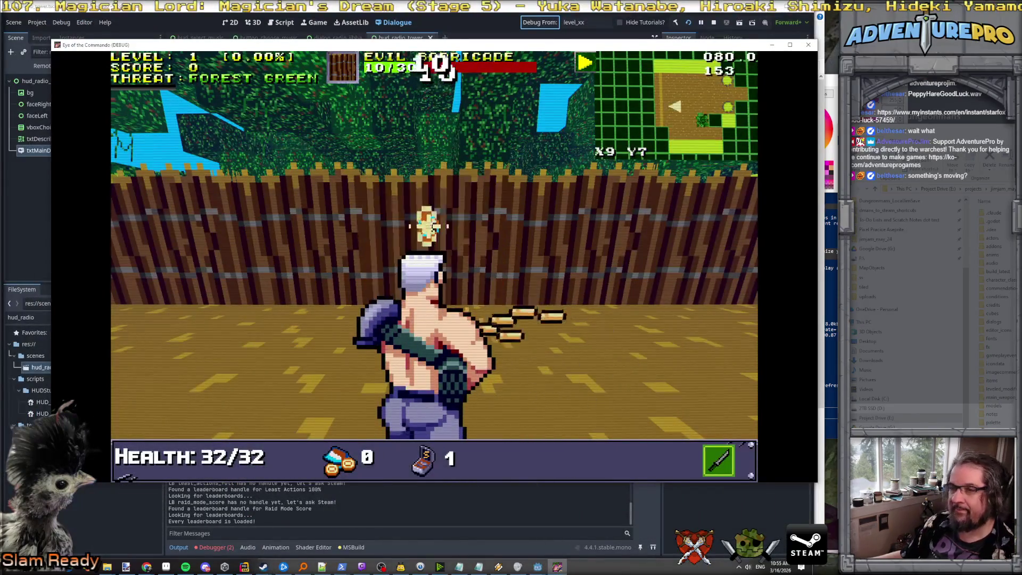
# Step: Shoot the barricade, then use TESTNHRADIO to request and confirm a radio Supply Drop
pyautogui.click(428, 226)
pyautogui.press('`')
pyautogui.write('TESTNHRADIO')
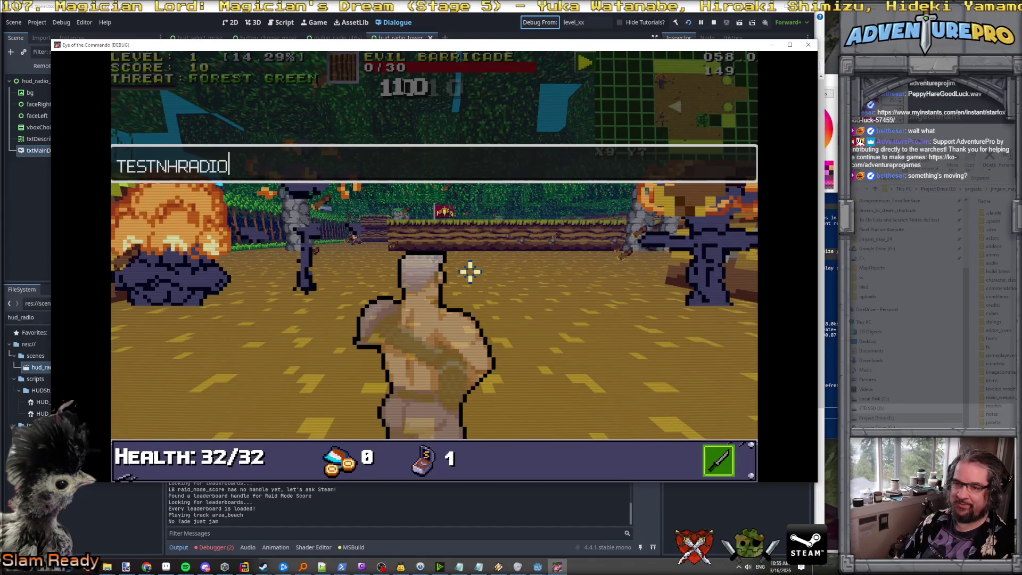
pyautogui.press('Return')
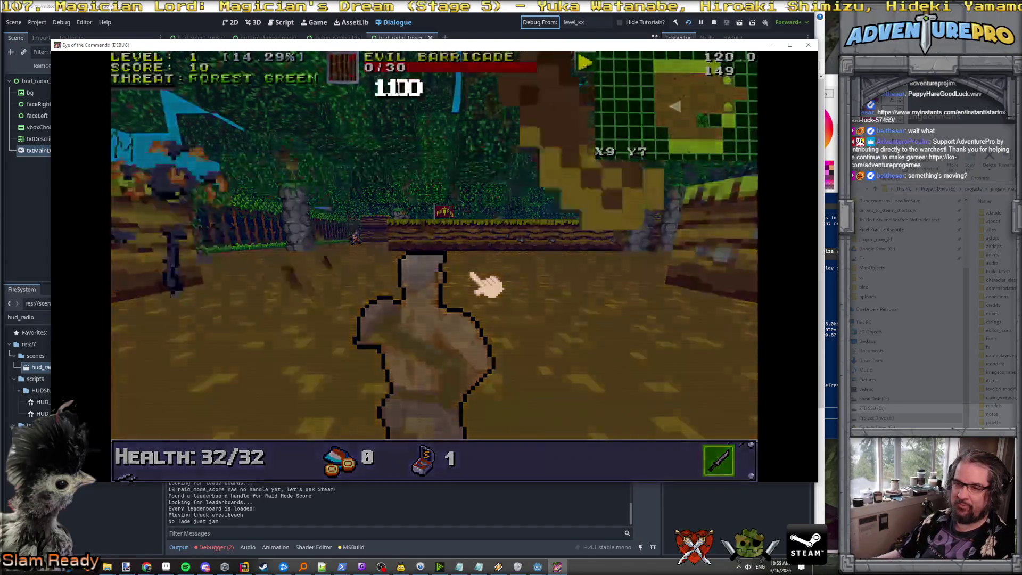
pyautogui.click(424, 114)
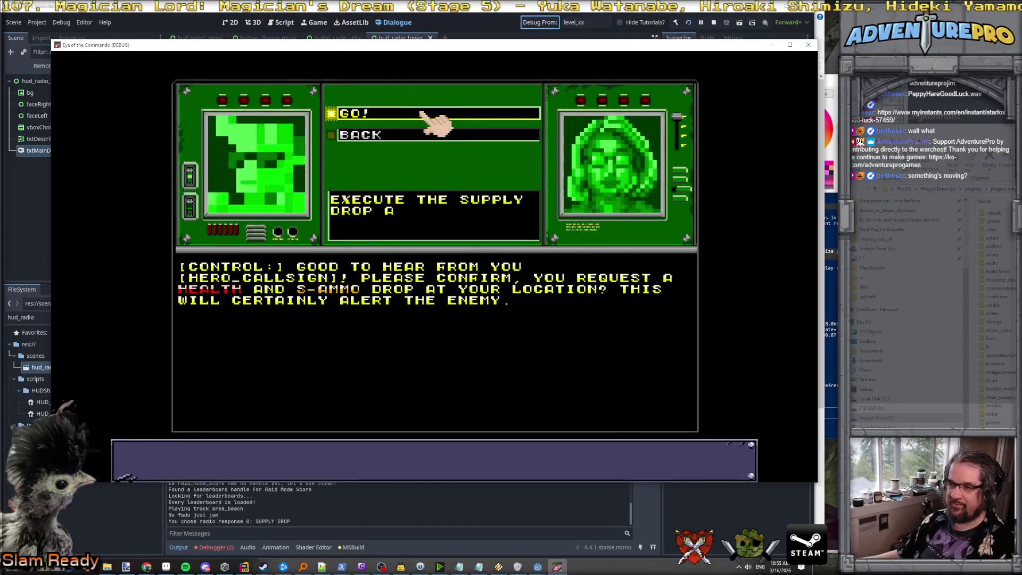
pyautogui.click(424, 115)
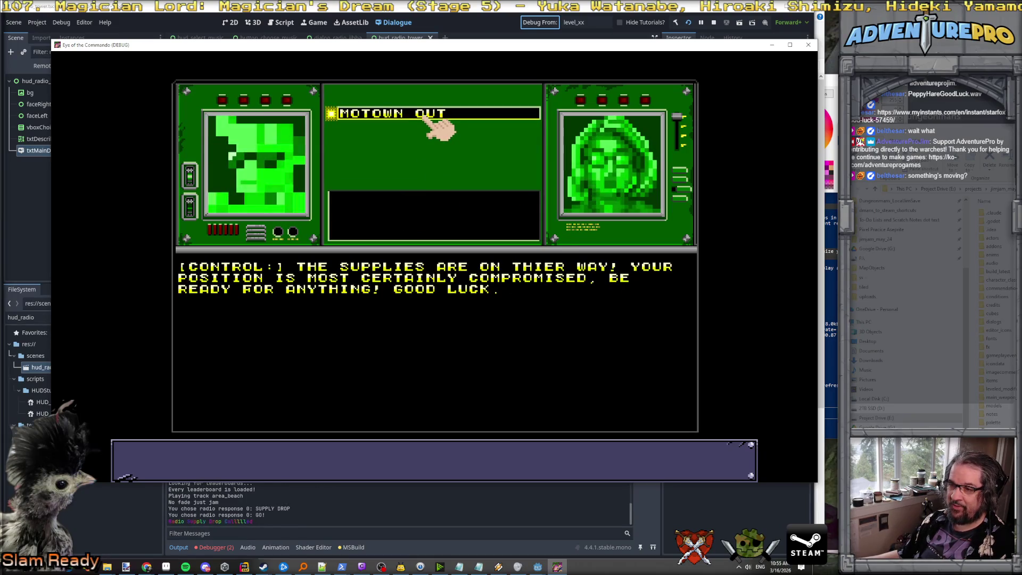
pyautogui.click(436, 114)
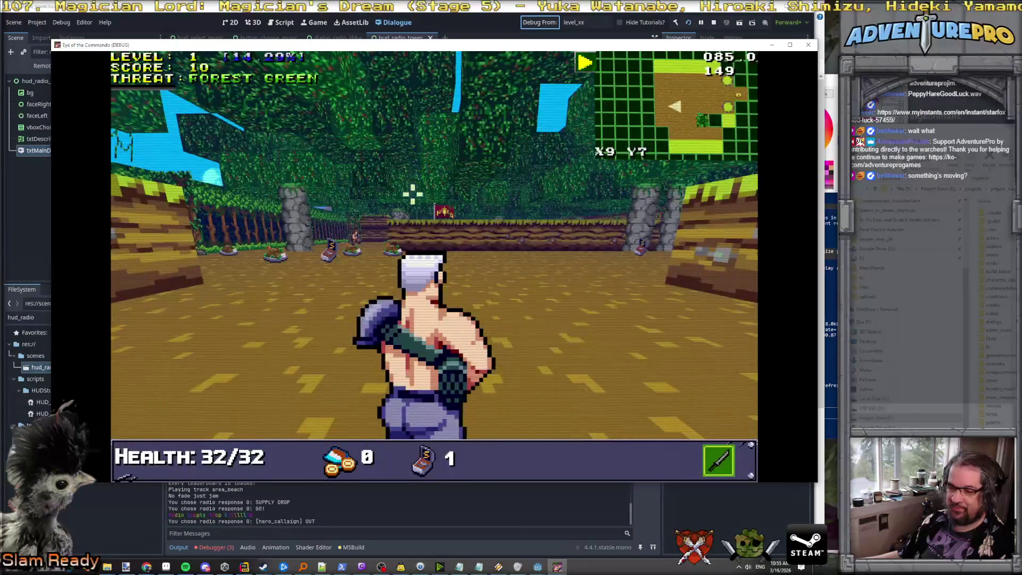
# Step: Close the debug game so the HandleEndTransmission error is logged, then return to the editors
pyautogui.press('F8')
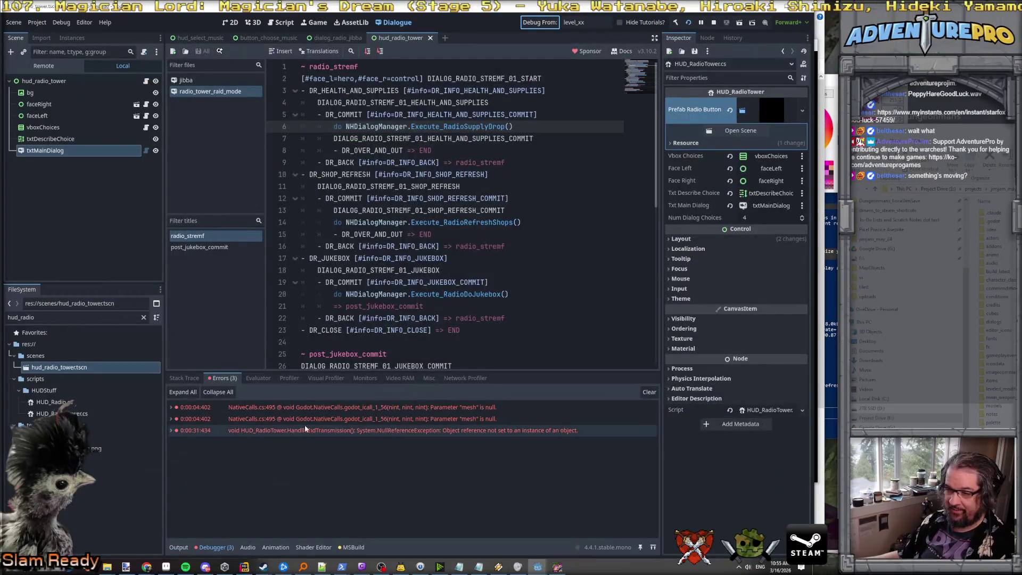
pyautogui.hotkey('alt', 'Tab')
pyautogui.hotkey('alt', 'Tab')
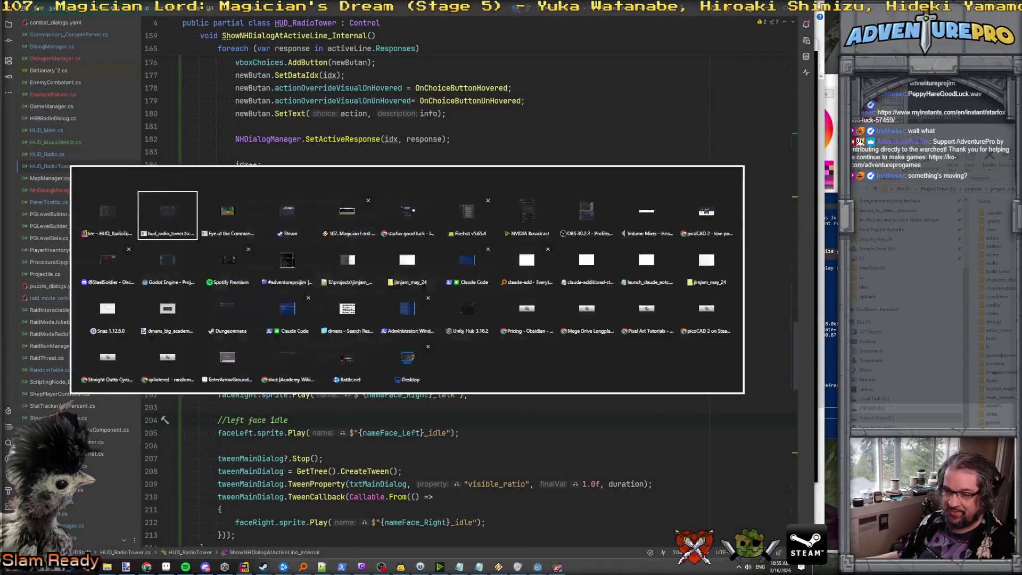
# Step: Open the NullReferenceException's line 281 in Rider and change the call to activeRadioTower?.RemoveMeFromGame()
pyautogui.click(184, 434)
pyautogui.doubleClick(284, 455)
pyautogui.hotkey('alt', 'Tab')
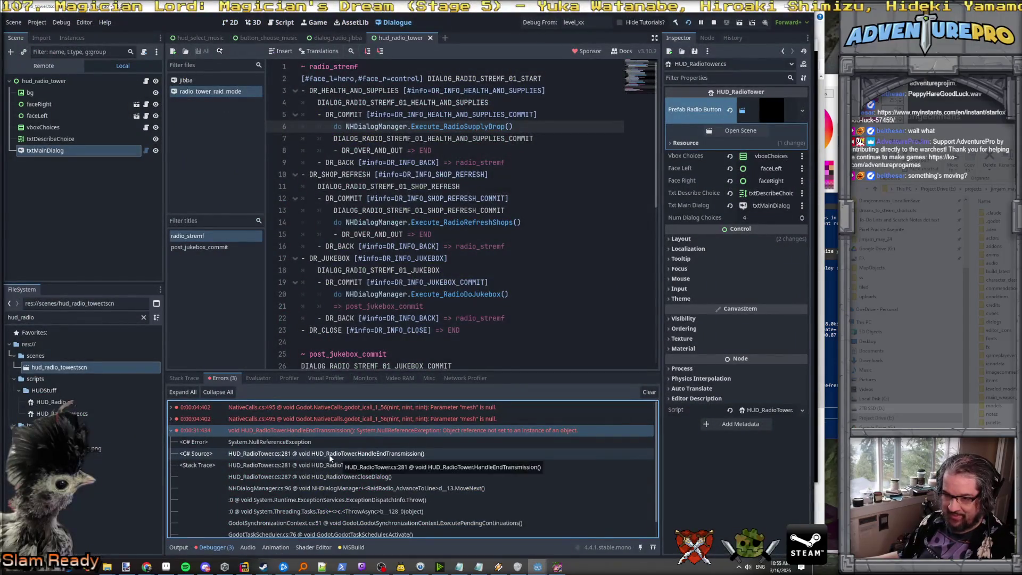
pyautogui.doubleClick(330, 454)
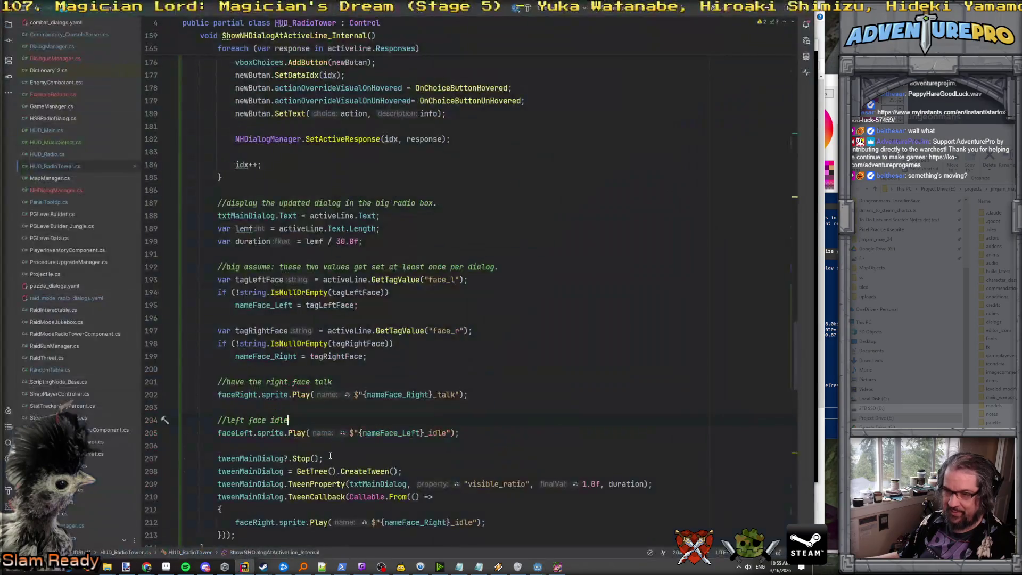
pyautogui.scroll(-15, 334, 366)
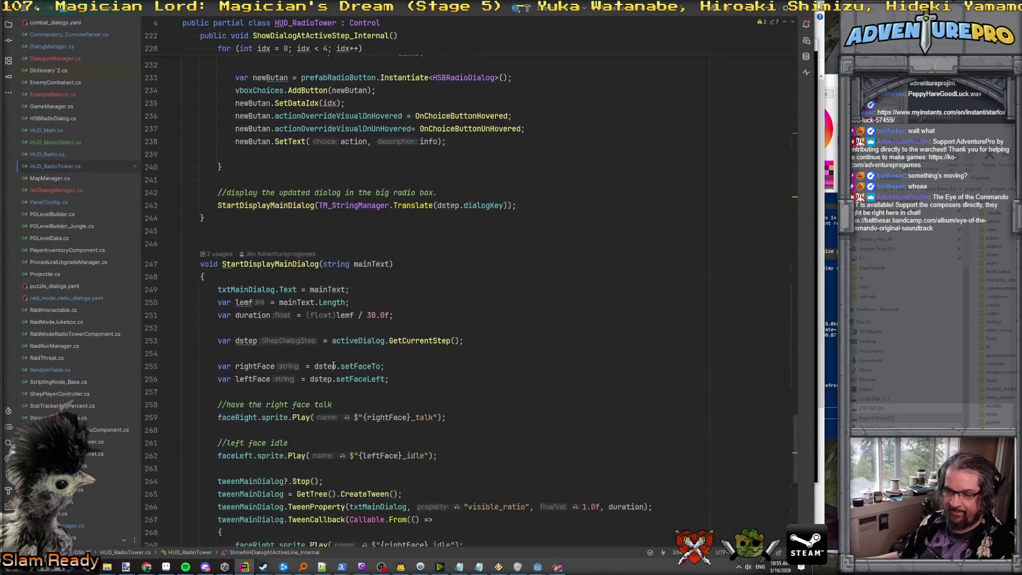
pyautogui.scroll(-2, 333, 365)
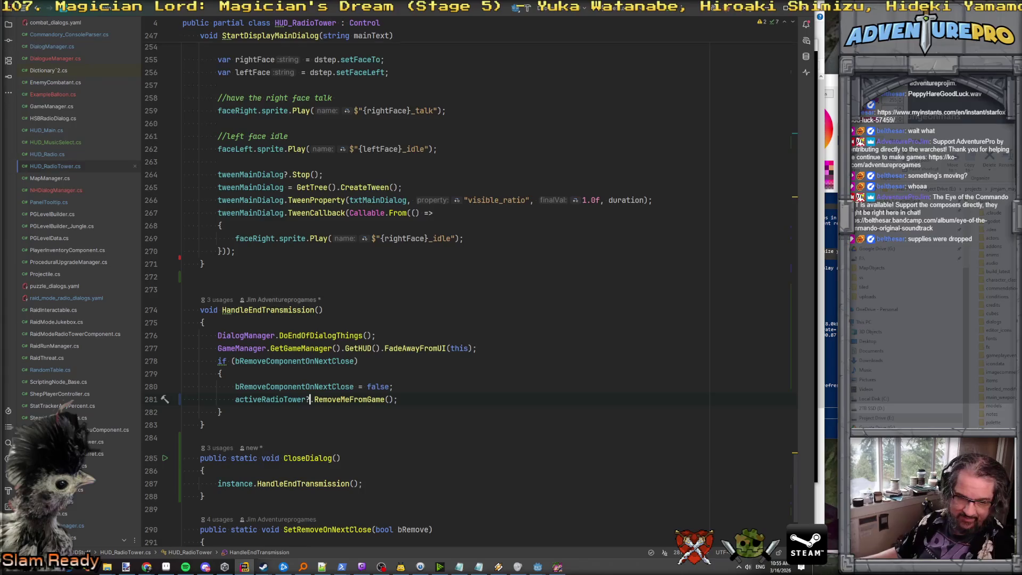
pyautogui.hotkey('alt', 'Tab')
pyautogui.hotkey('alt', 'Tab')
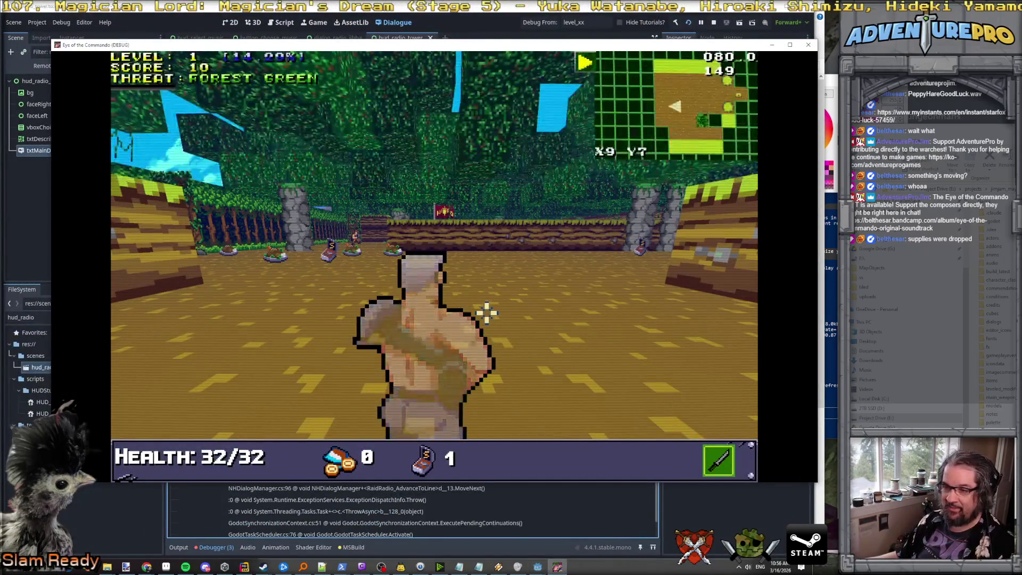
# Step: Collect the ammo and battle chicken pickups, then shoot down the first Nitro Mook
pyautogui.press('w')
pyautogui.press('w')
pyautogui.press('w')
pyautogui.press('w')
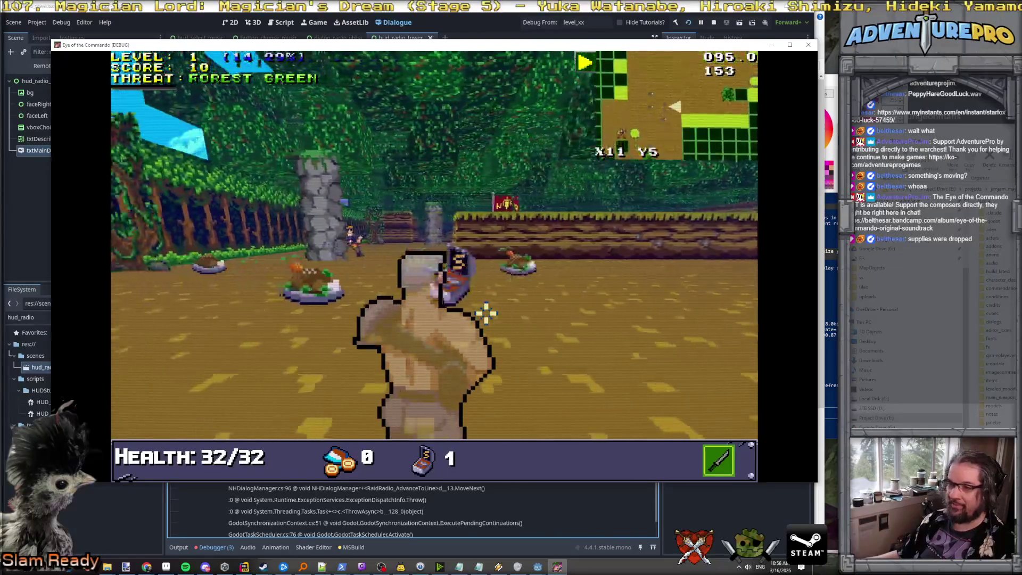
pyautogui.click(317, 229)
pyautogui.press('w')
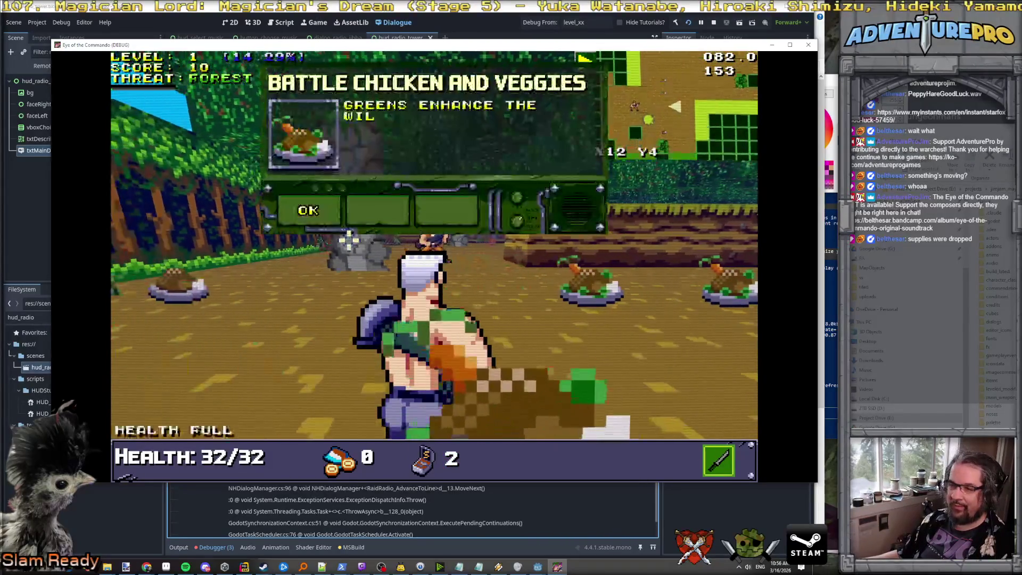
pyautogui.click(302, 208)
pyautogui.press('w')
pyautogui.press('w')
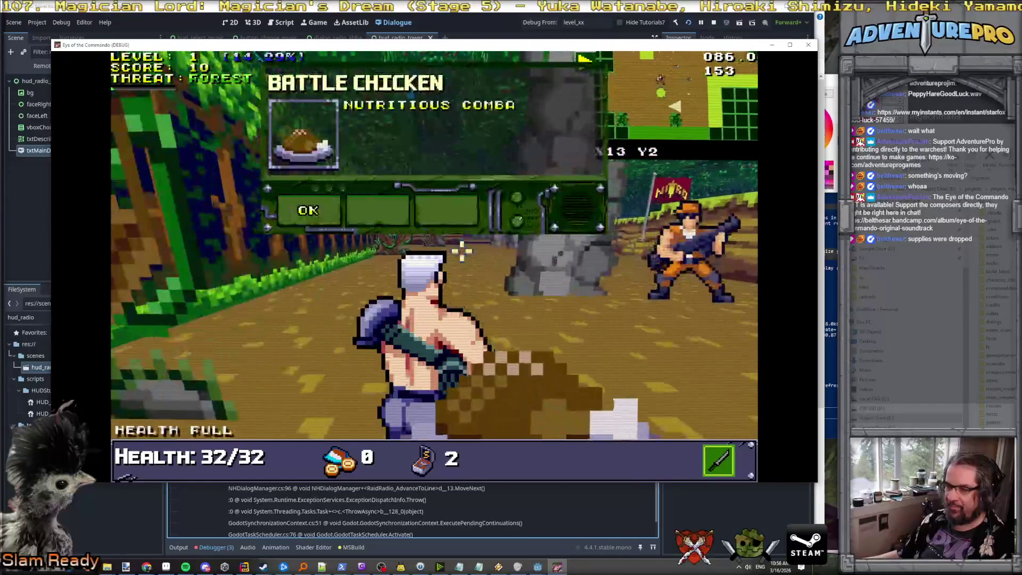
pyautogui.click(299, 207)
pyautogui.press('w')
pyautogui.press('w')
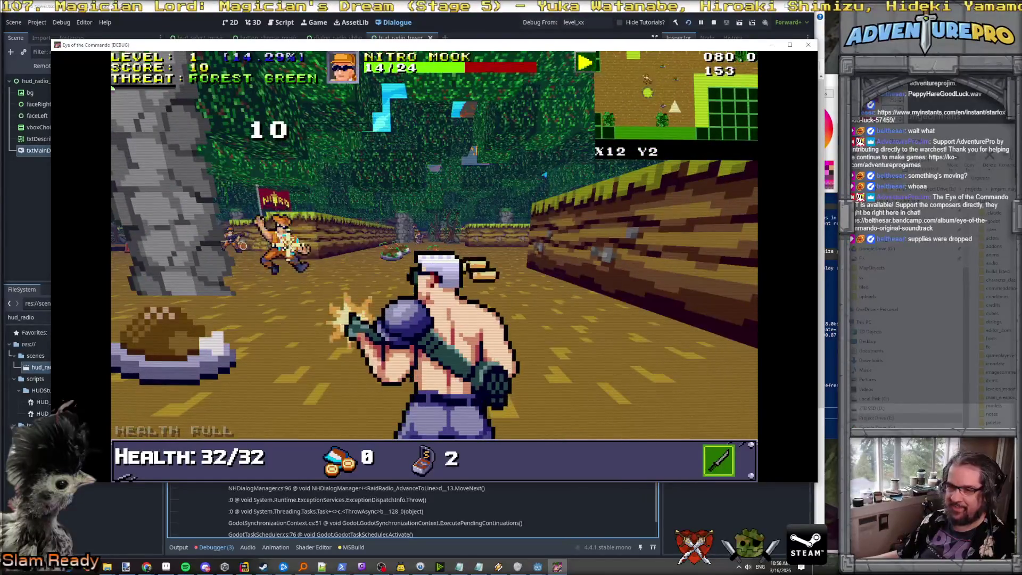
pyautogui.press('w')
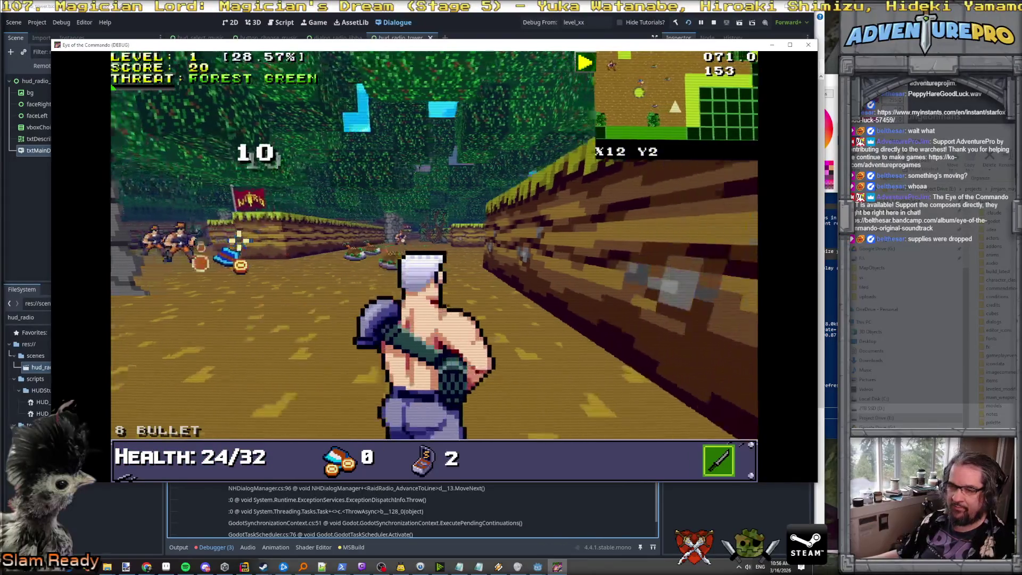
# Step: Advance toward the enemy group and flag, attacking the Nitro Mook ahead
pyautogui.press('w')
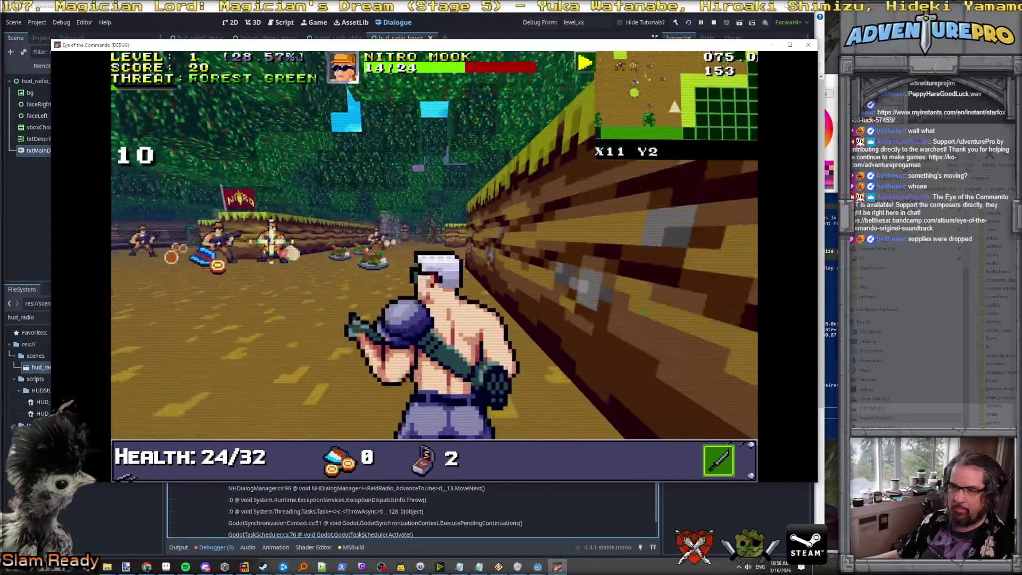
pyautogui.press('a')
pyautogui.press('d')
pyautogui.press('w')
pyautogui.press('w')
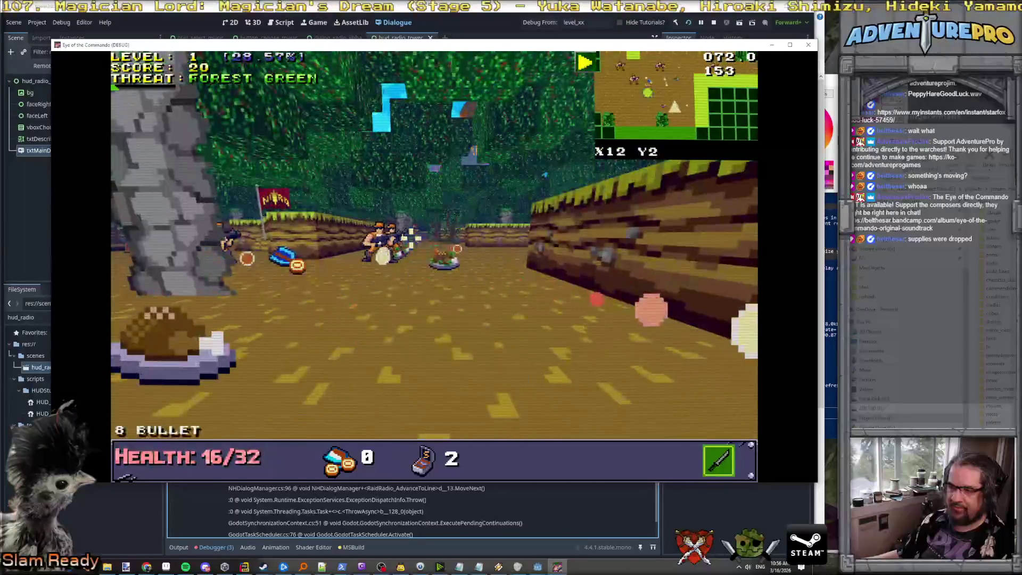
pyautogui.press('w')
pyautogui.press('w')
pyautogui.press('w')
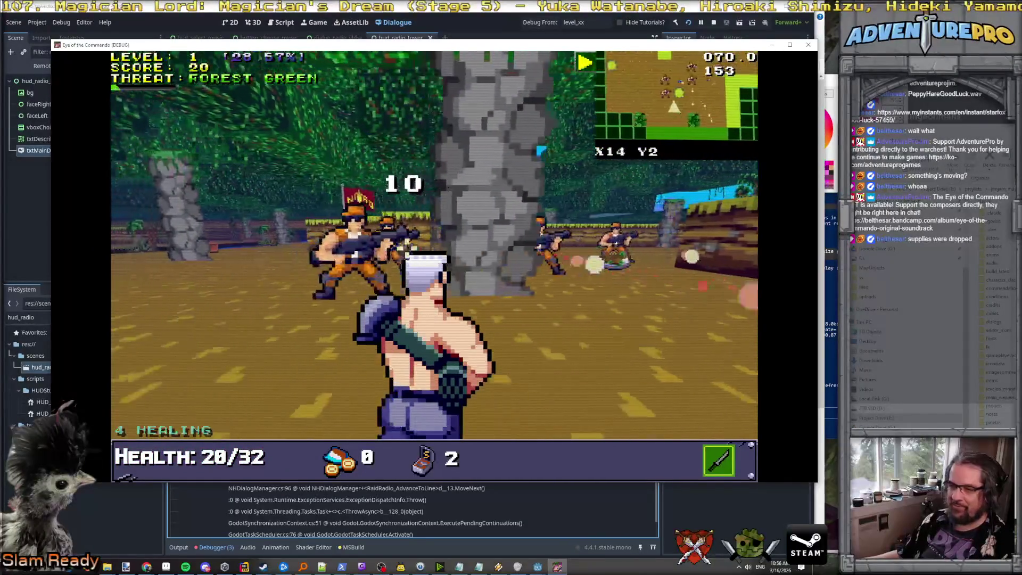
pyautogui.press('w')
pyautogui.press('w')
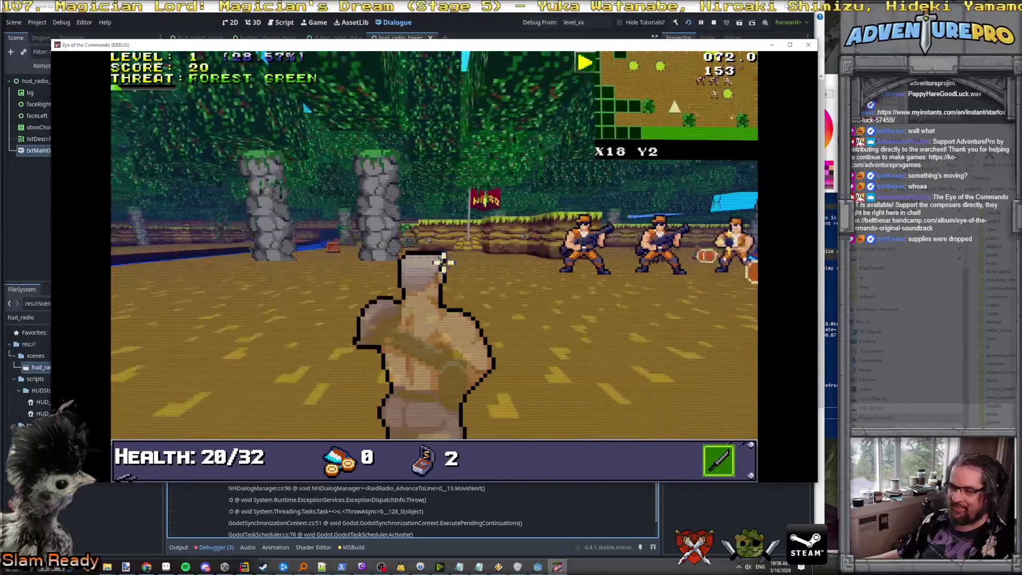
pyautogui.press('w')
pyautogui.press('d')
pyautogui.press('w')
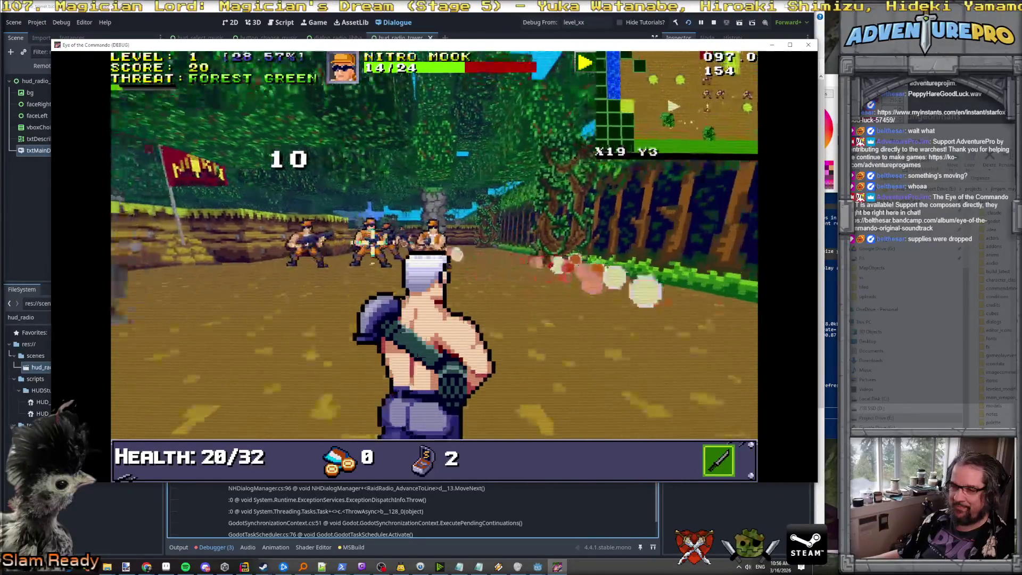
pyautogui.press('e')
pyautogui.press('w')
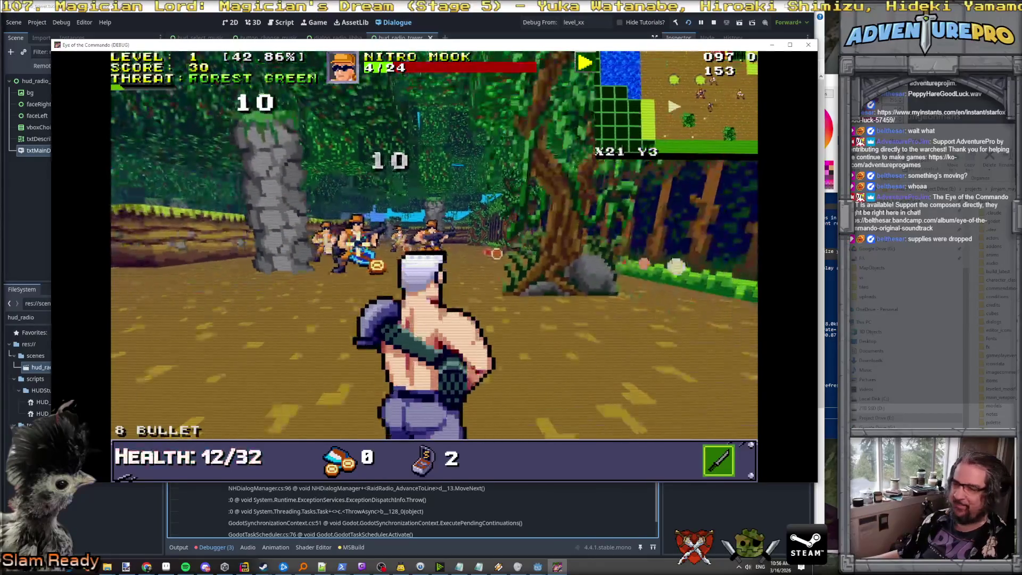
# Step: Sidestep to finish the Nitro Mooks, then move through the corridor and shoot the enemy
pyautogui.press('e')
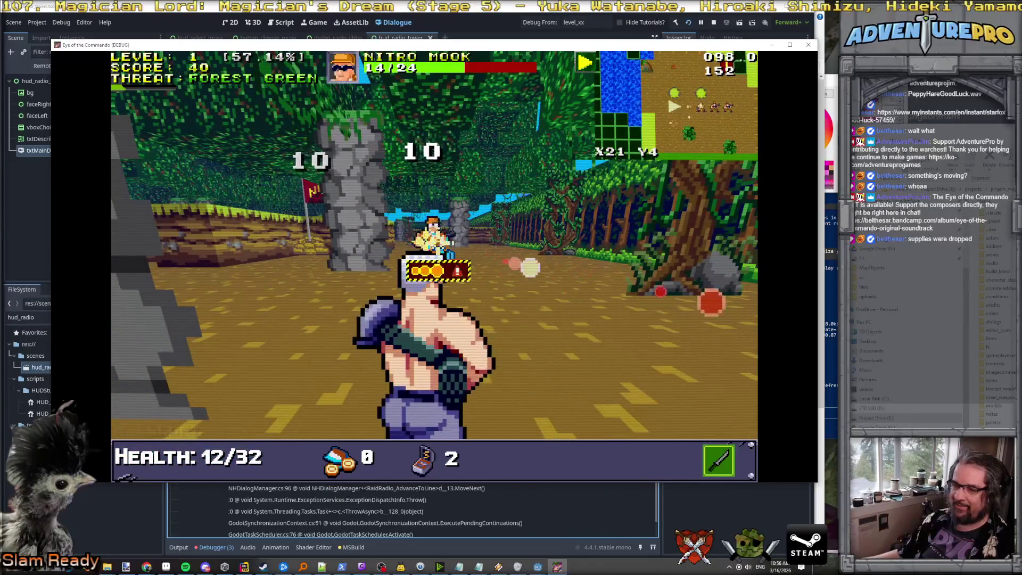
pyautogui.press('q')
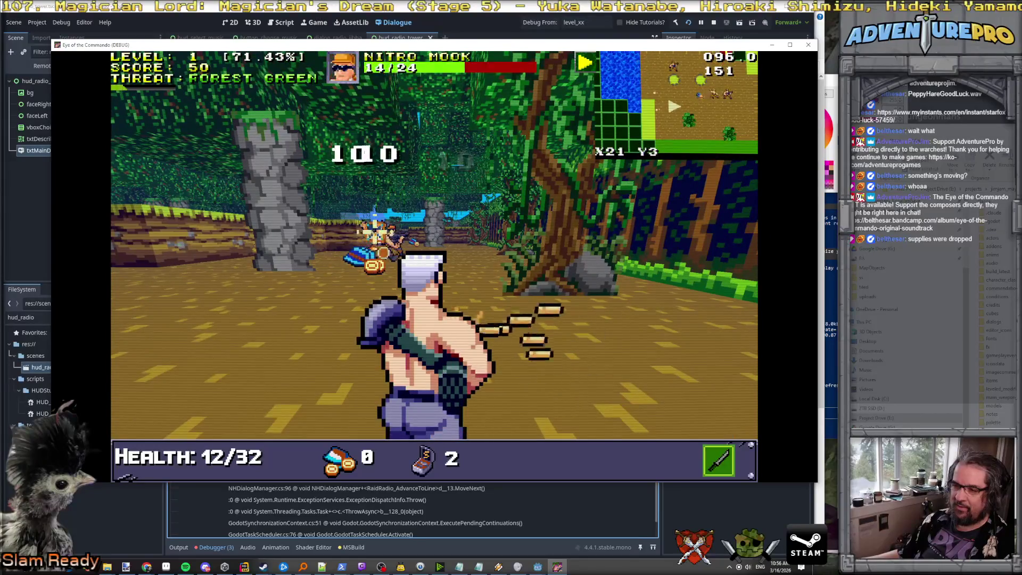
pyautogui.press('q')
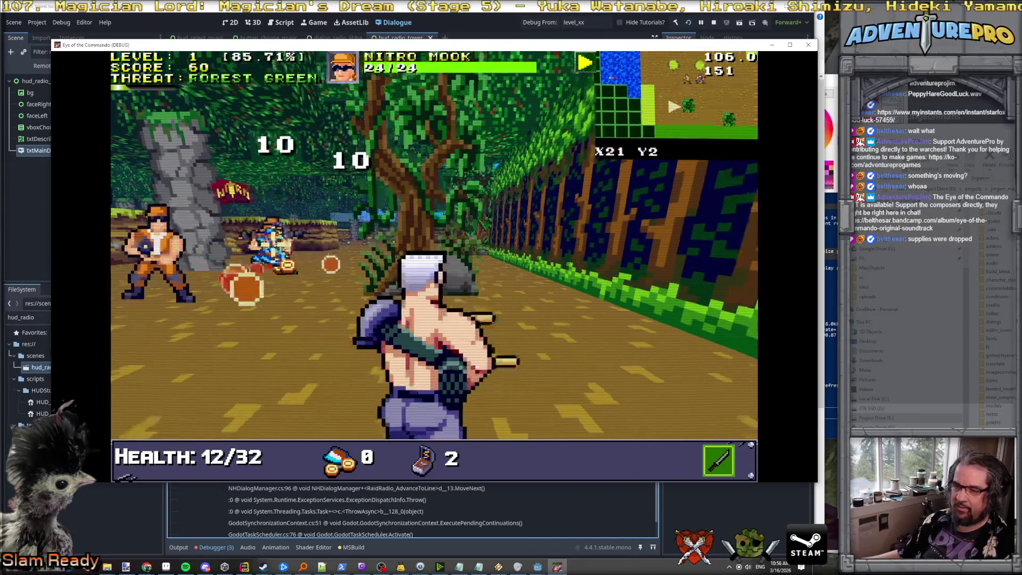
pyautogui.press('q')
pyautogui.press('s')
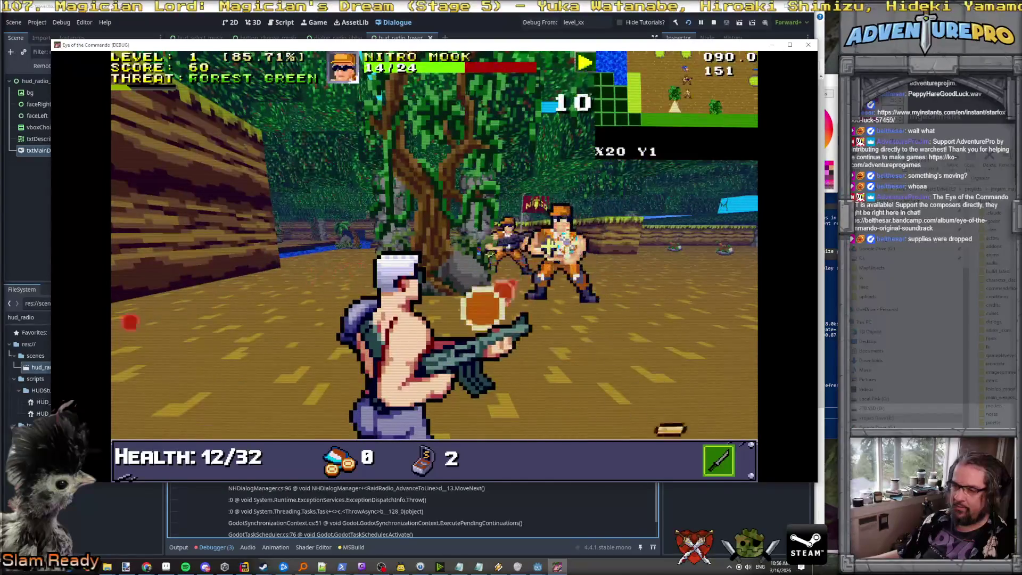
pyautogui.press('w')
pyautogui.press('a')
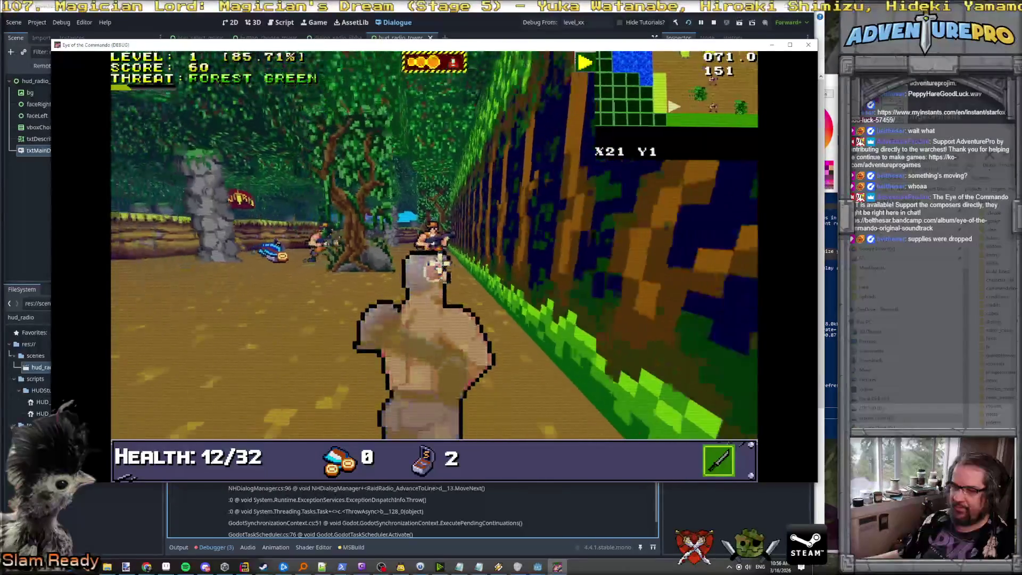
pyautogui.press('w')
pyautogui.press('space')
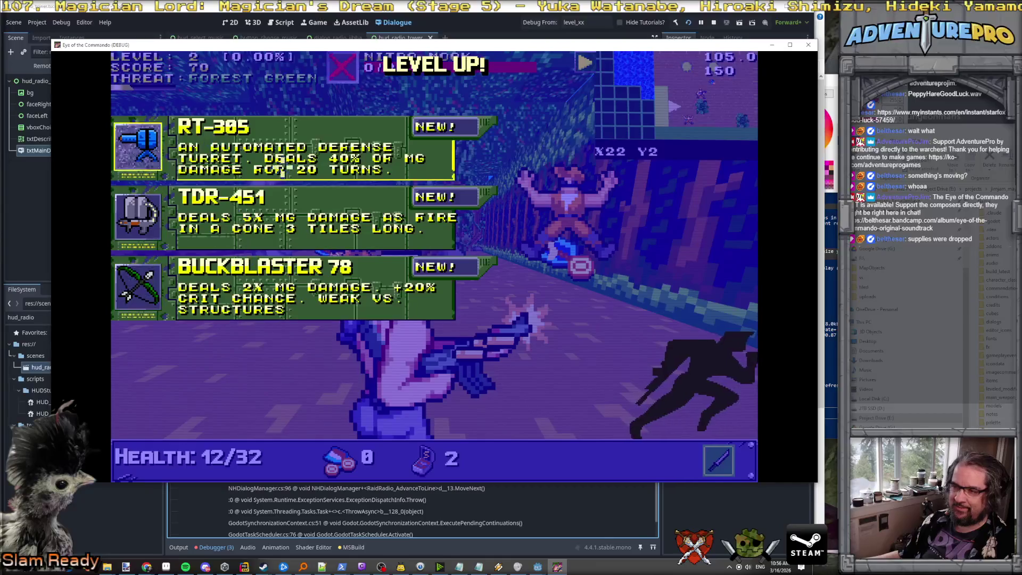
# Step: Take the BUCKBLASTER 78 upgrade, kill a wounded Nitro Mook and collect the medal and food
pyautogui.click(251, 282)
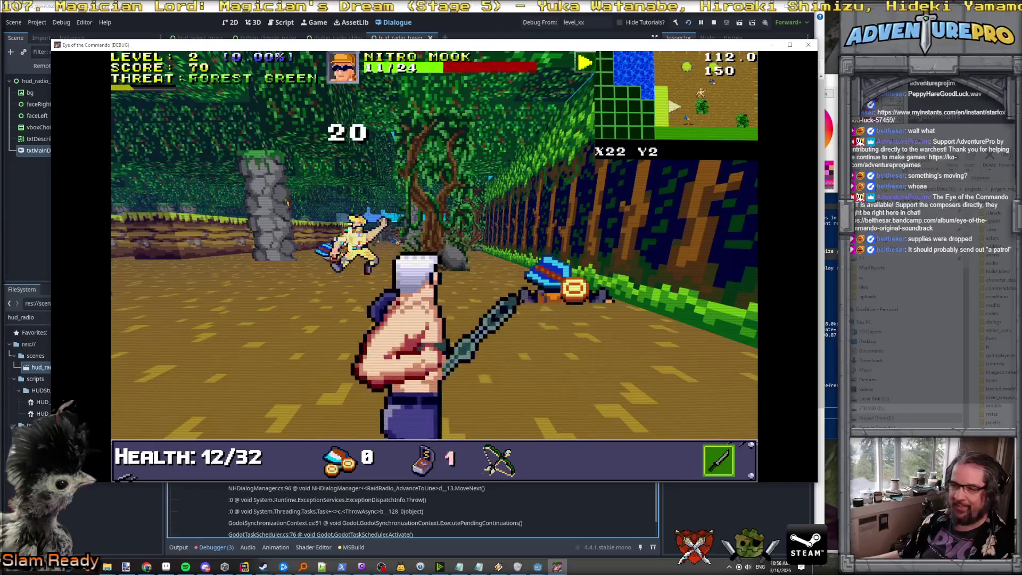
pyautogui.press('w')
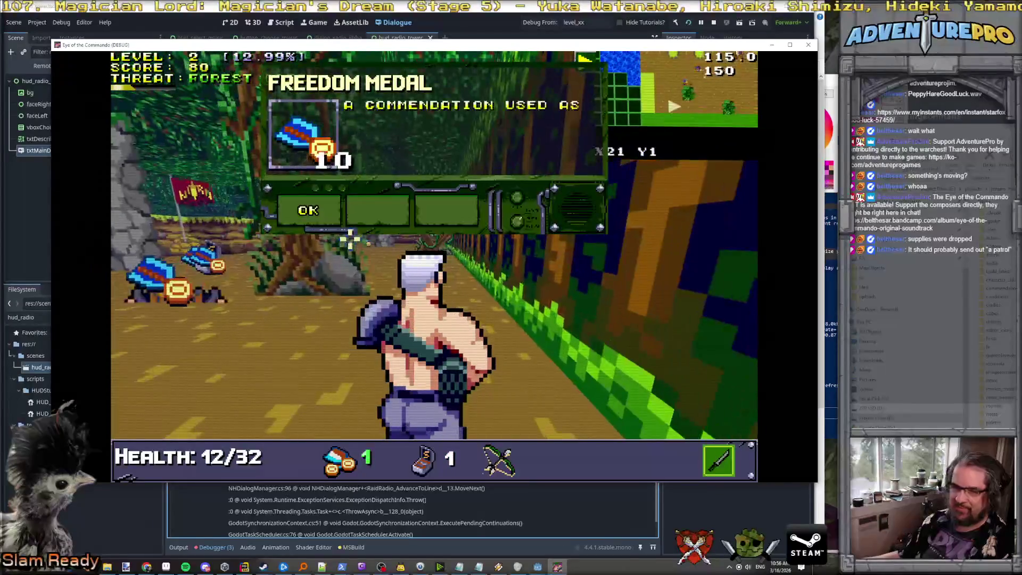
pyautogui.press('w')
pyautogui.press('w')
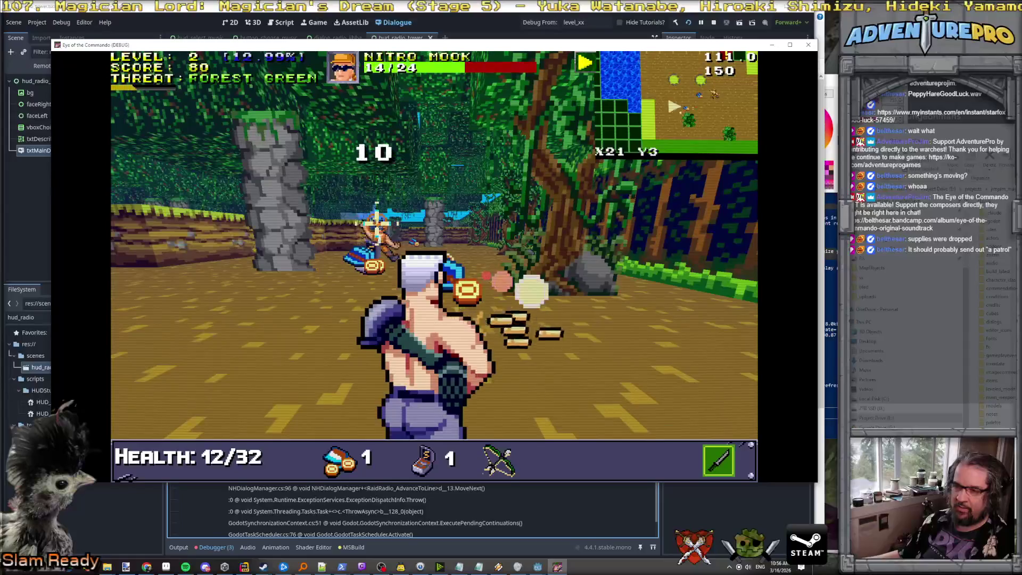
pyautogui.click(359, 244)
pyautogui.press('w')
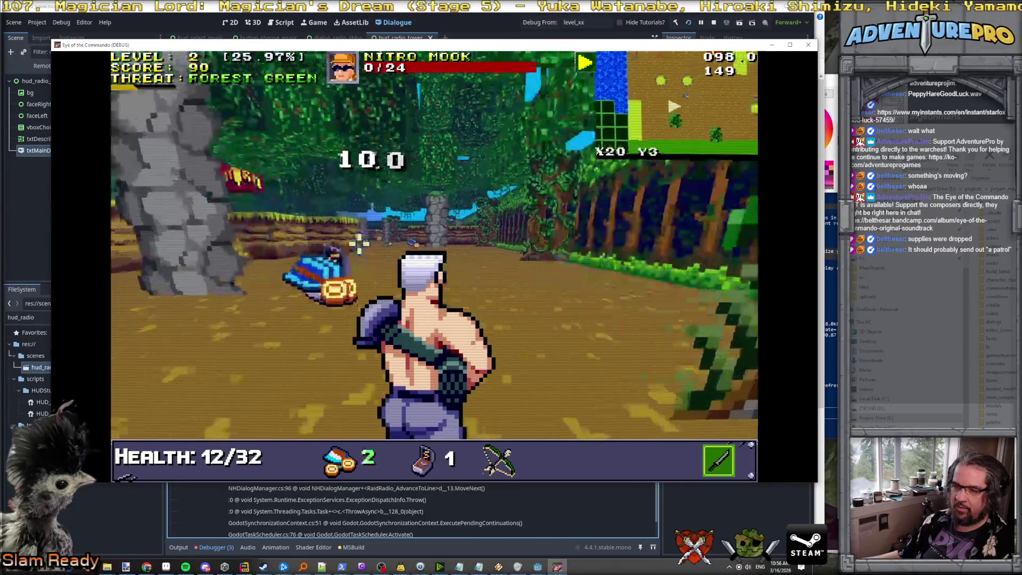
pyautogui.press('a')
pyautogui.press('w')
pyautogui.press('w')
pyautogui.press('w')
pyautogui.press('w')
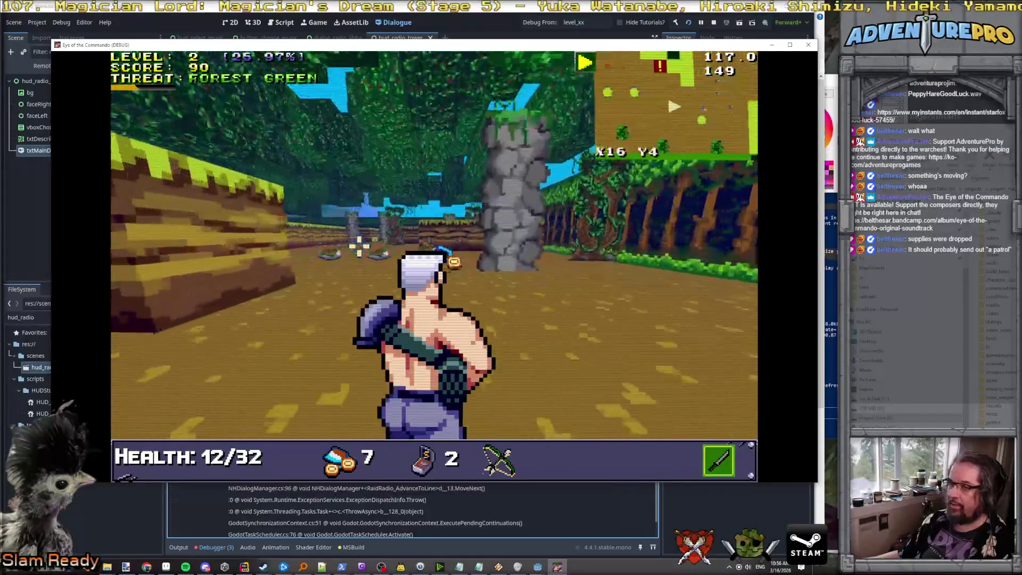
pyautogui.press('a')
pyautogui.press('w')
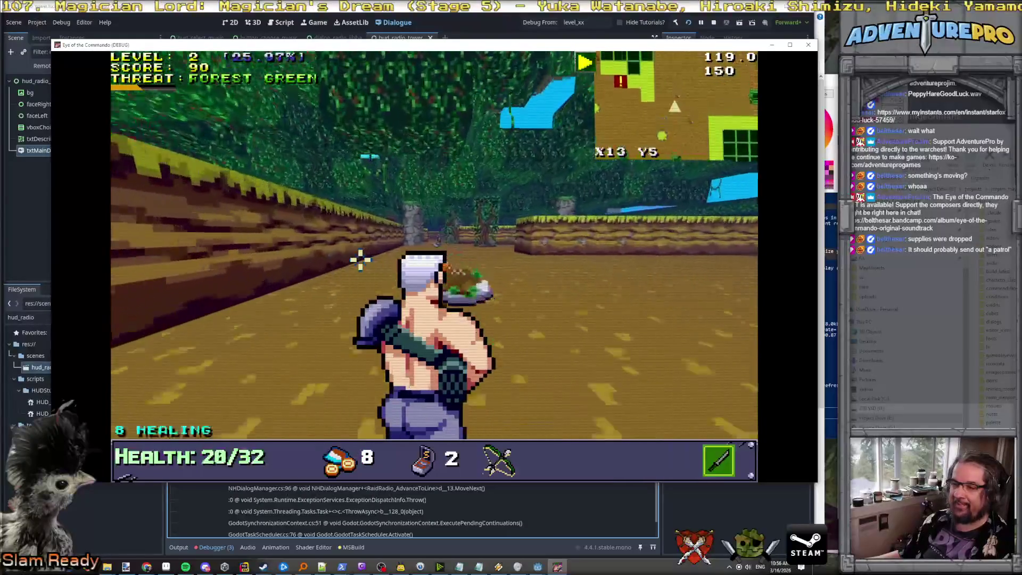
pyautogui.press('w')
pyautogui.press('w')
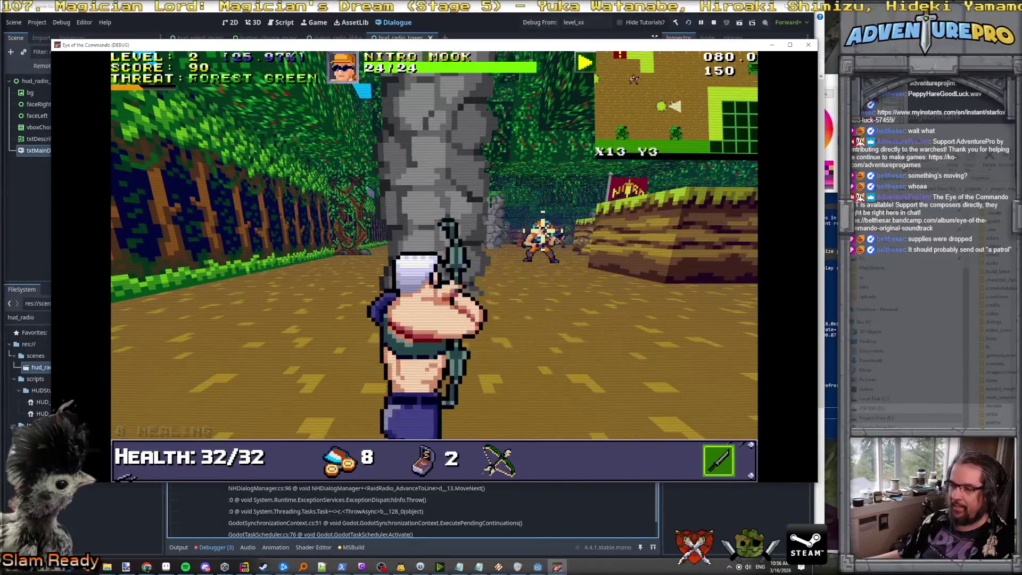
# Step: Shoot more Nitro Mooks, pick up the ammo, and smash the supply crate for its supplies
pyautogui.press('w')
pyautogui.press('d')
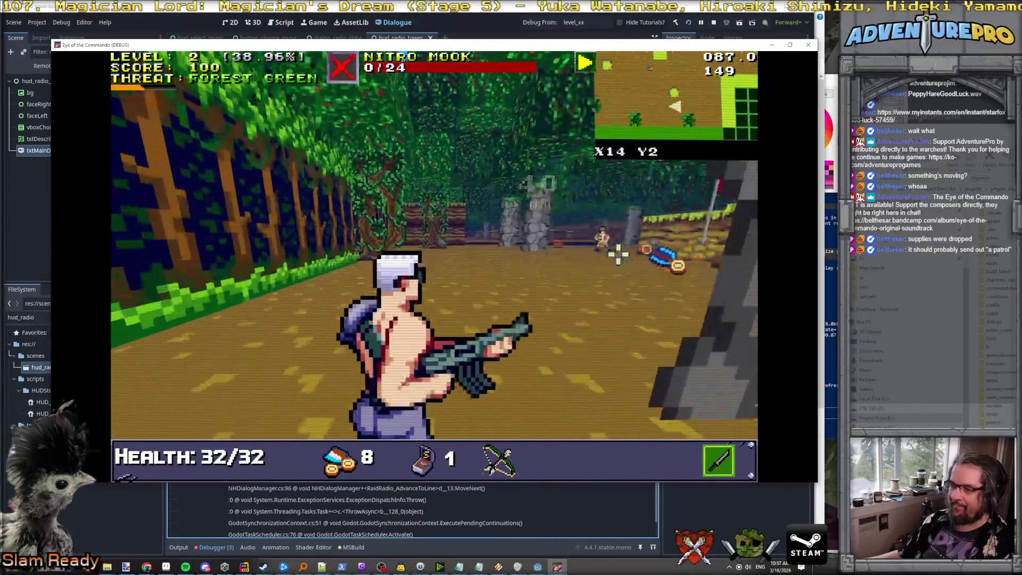
pyautogui.press('w')
pyautogui.click(303, 236)
pyautogui.press('w')
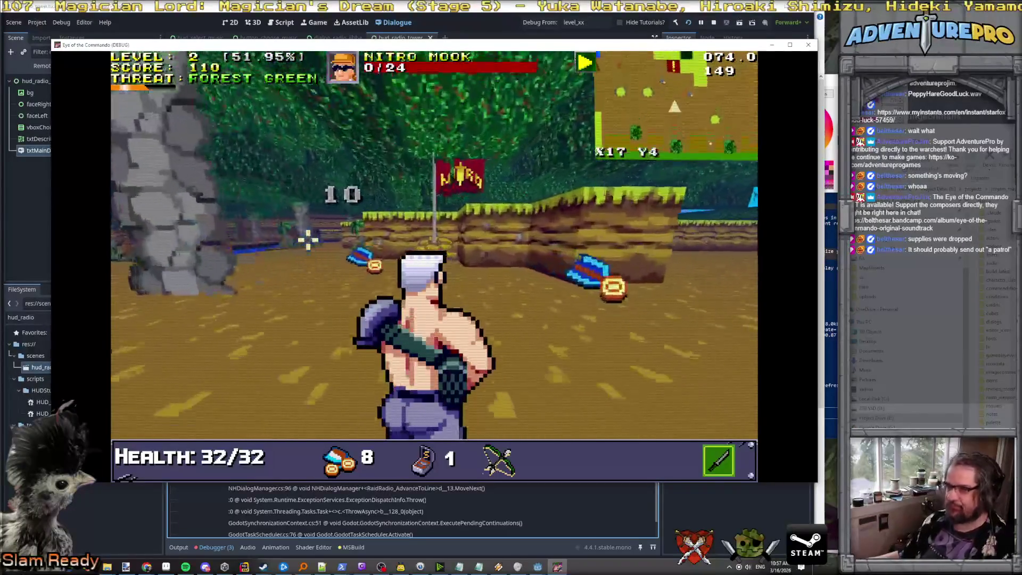
pyautogui.press('w')
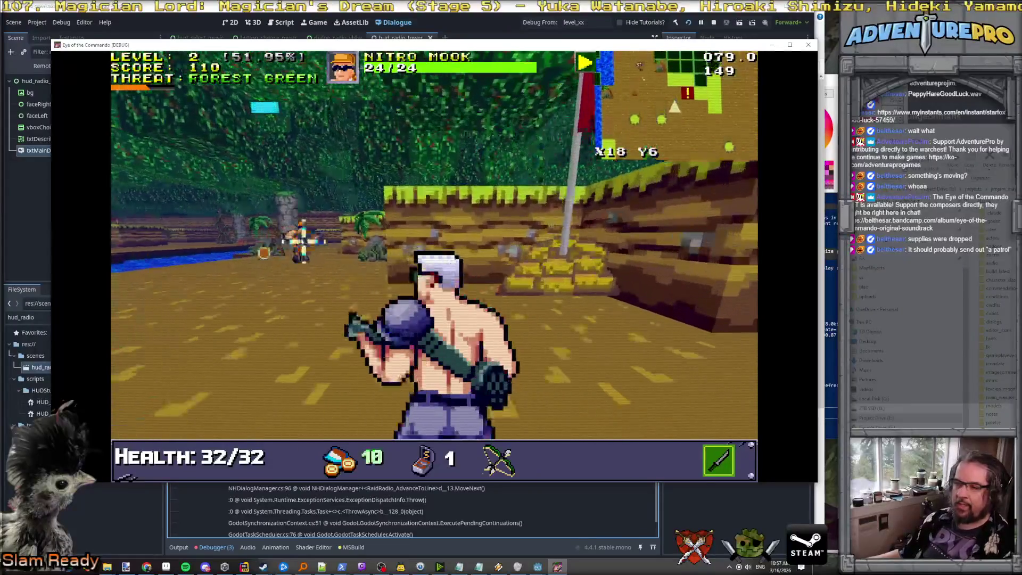
pyautogui.press('w')
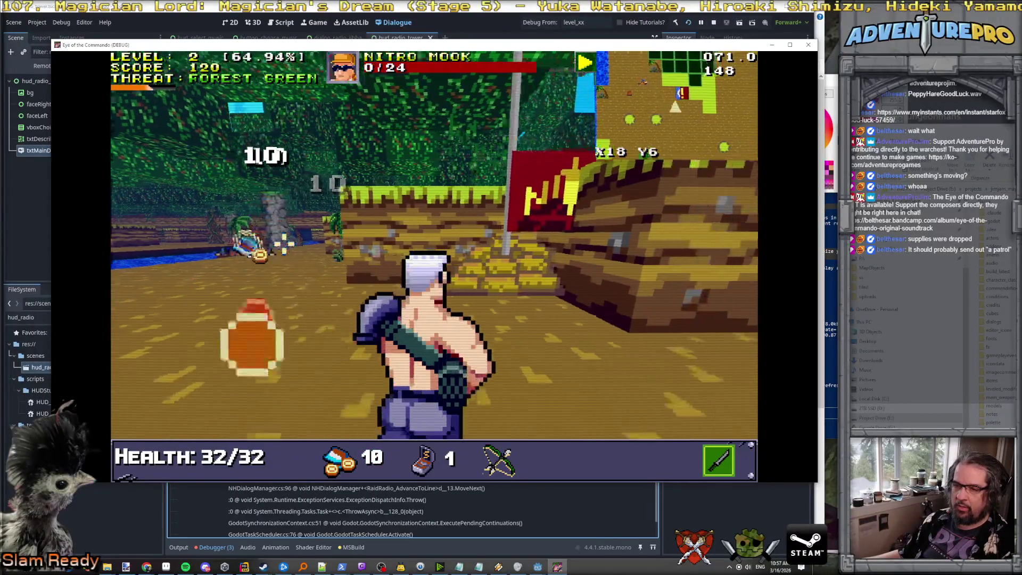
pyautogui.press('w')
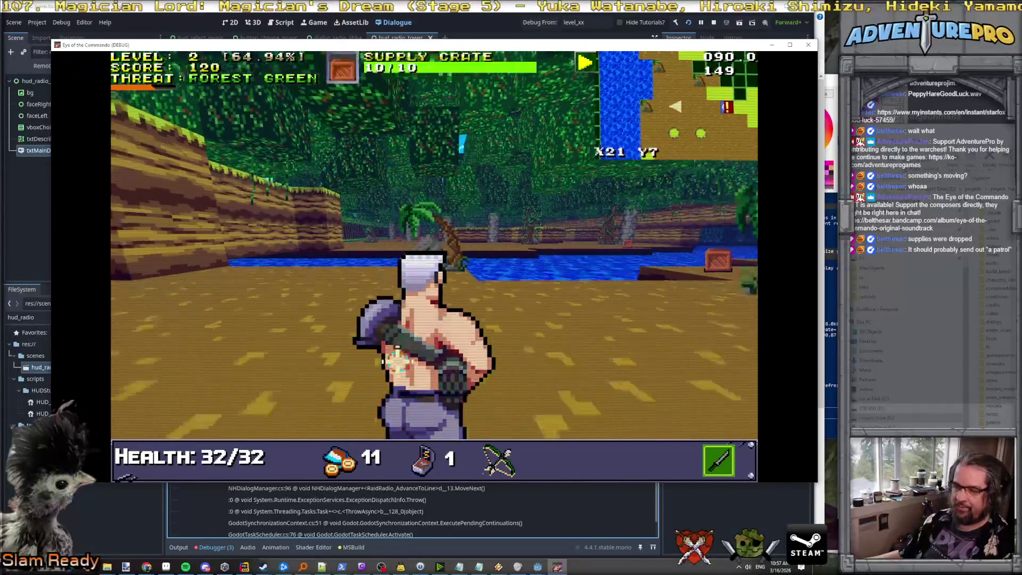
pyautogui.click(434, 289)
pyautogui.press('s')
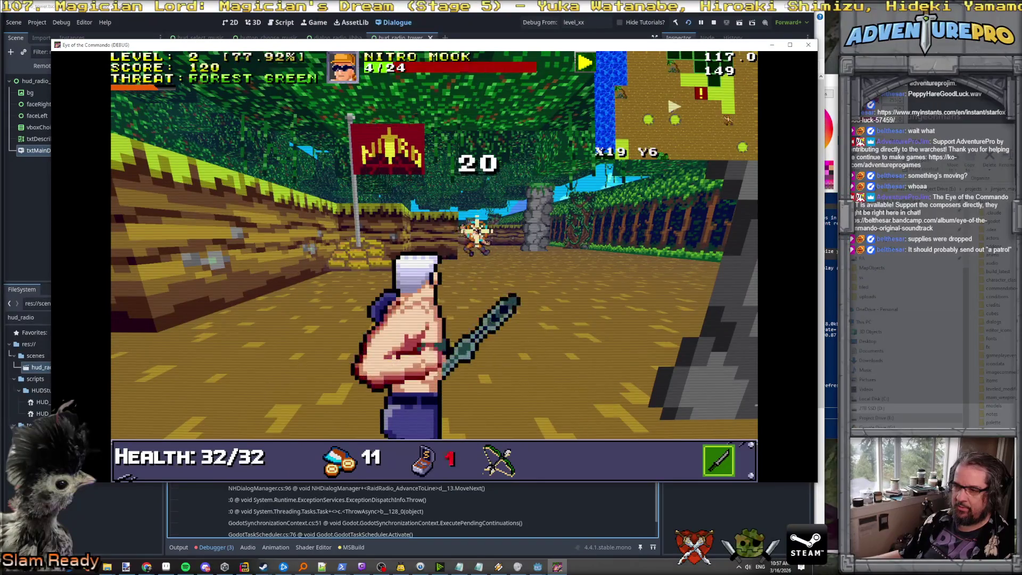
pyautogui.press('w')
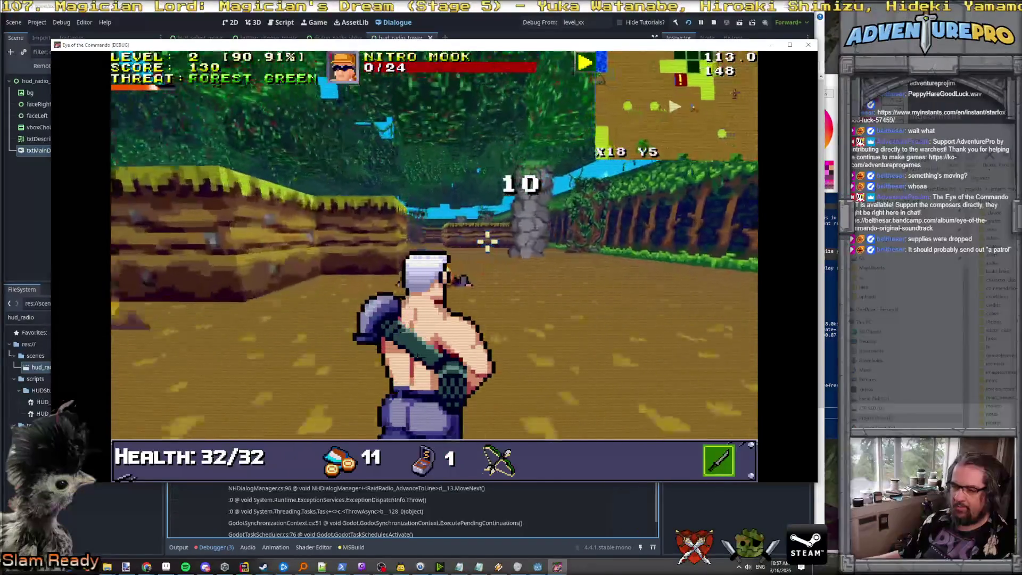
pyautogui.press('w')
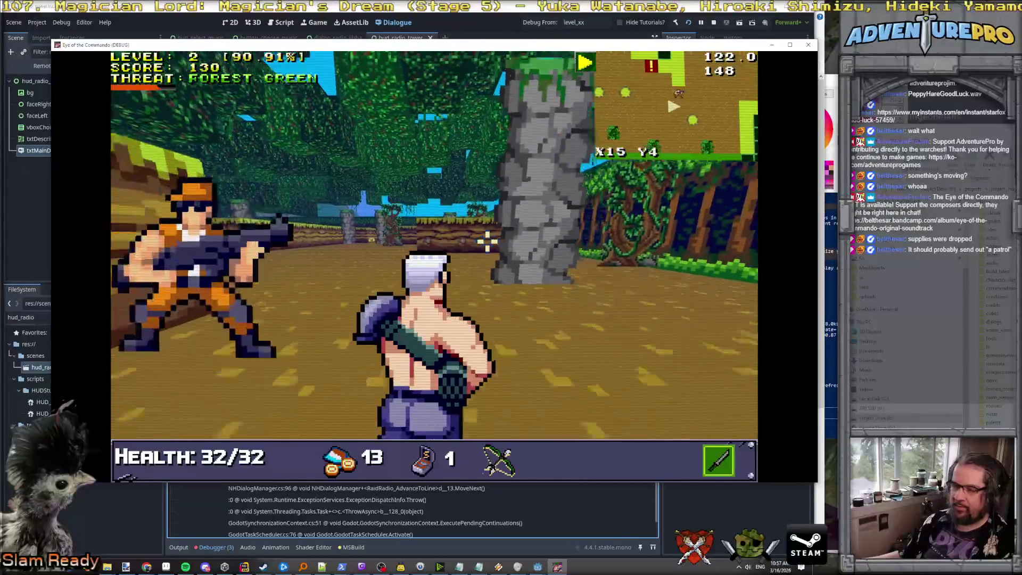
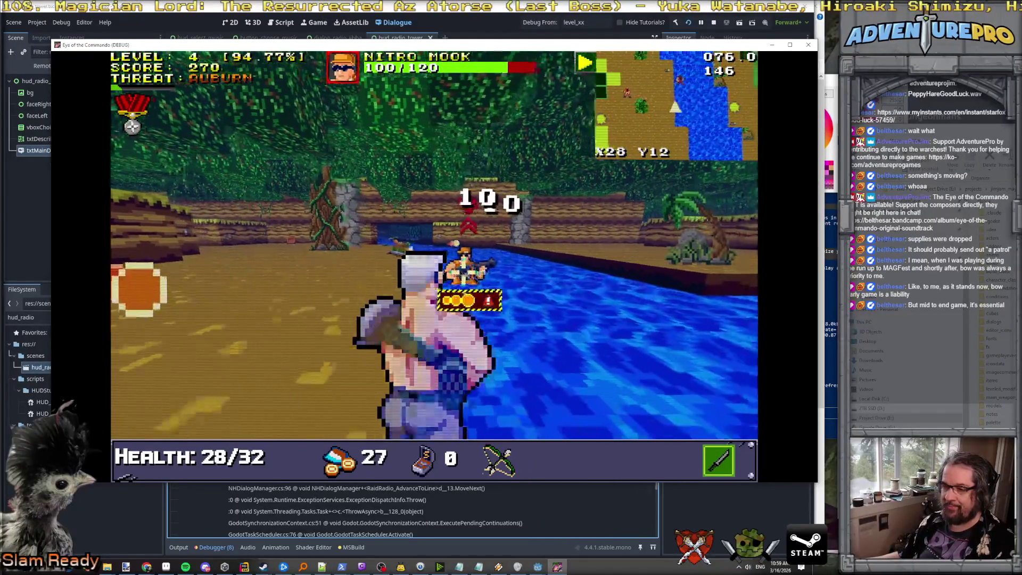
# Step: Advance through the jungle, picking up healing and bullets on the way toward the enemies
pyautogui.press('Left')
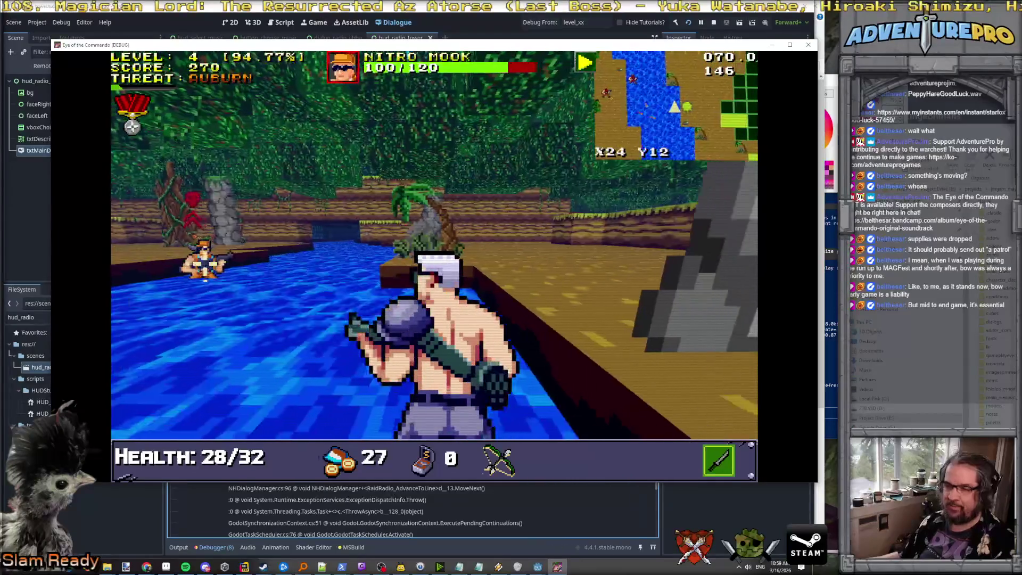
pyautogui.press('Up')
pyautogui.press('Right')
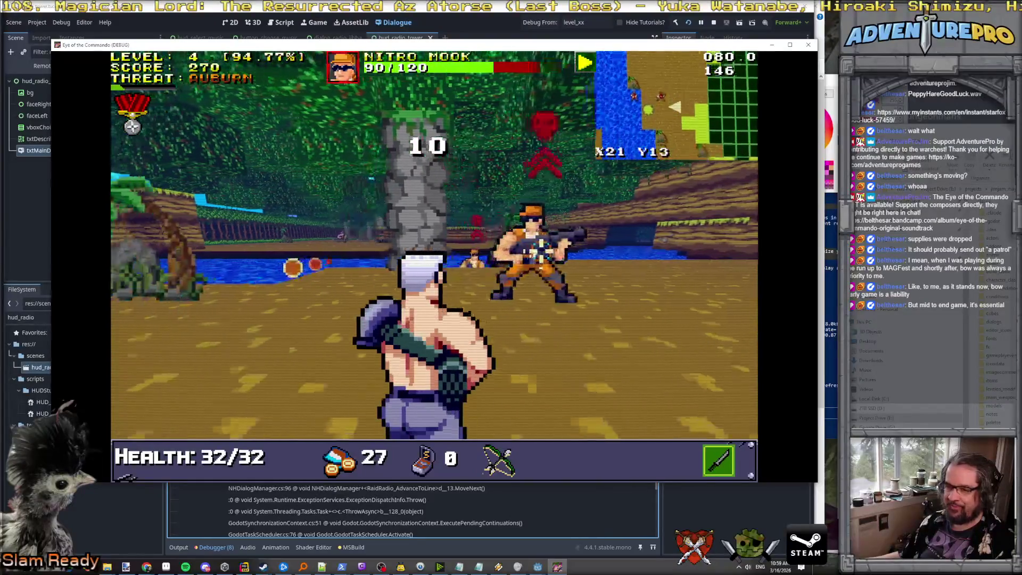
pyautogui.press('Up')
pyautogui.press('Right')
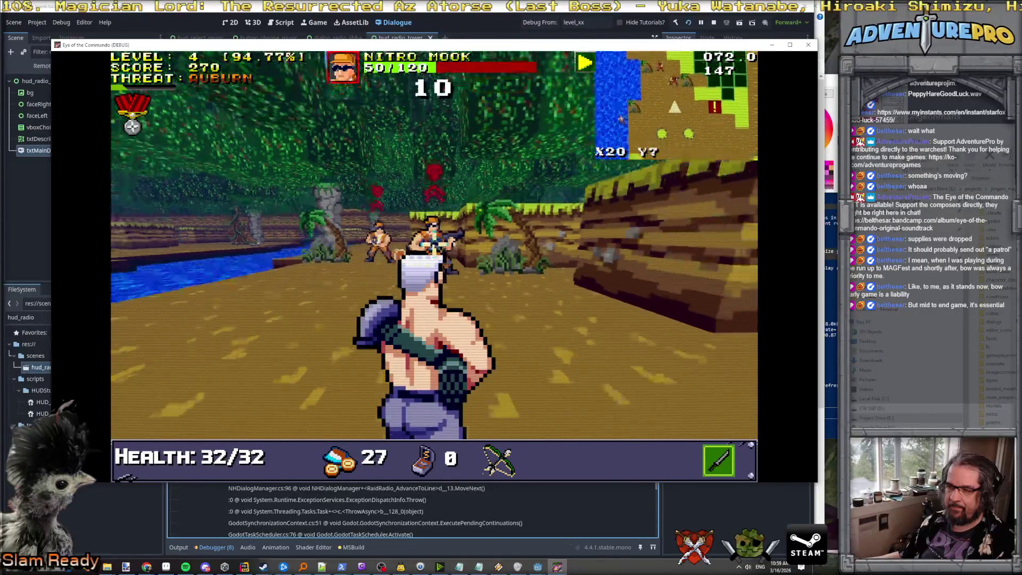
pyautogui.press('Up')
pyautogui.press('Left')
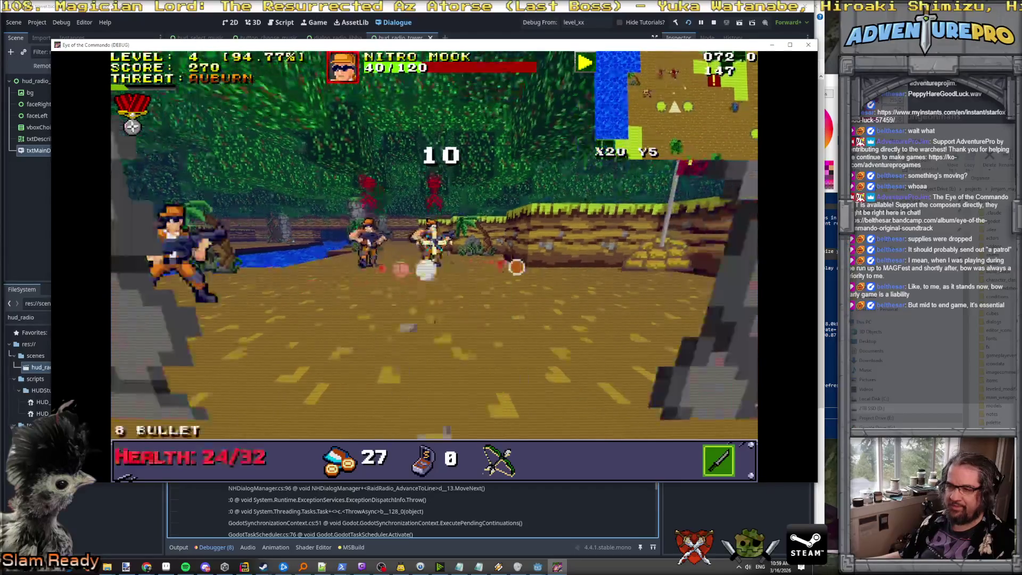
# Step: Close in on the group and shoot the Nitro Mook to 0/120, reaching level 5 with score 280
pyautogui.press('Up')
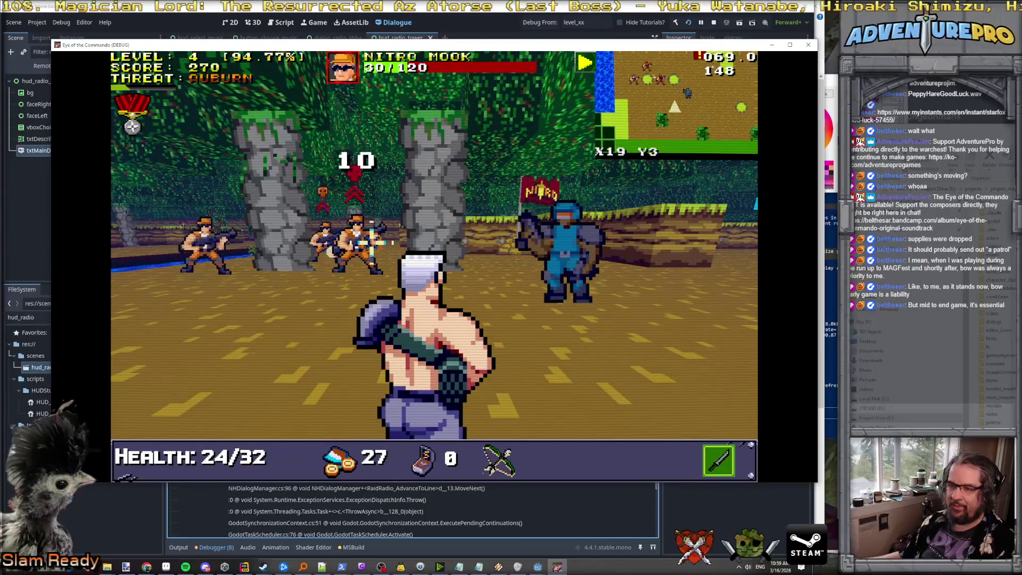
pyautogui.press('Right')
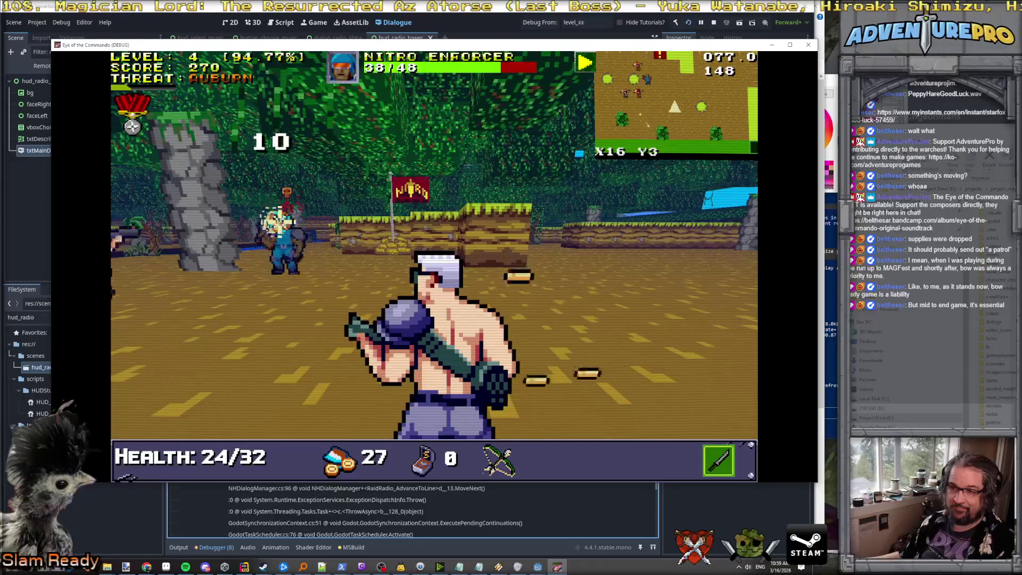
pyautogui.press('Left')
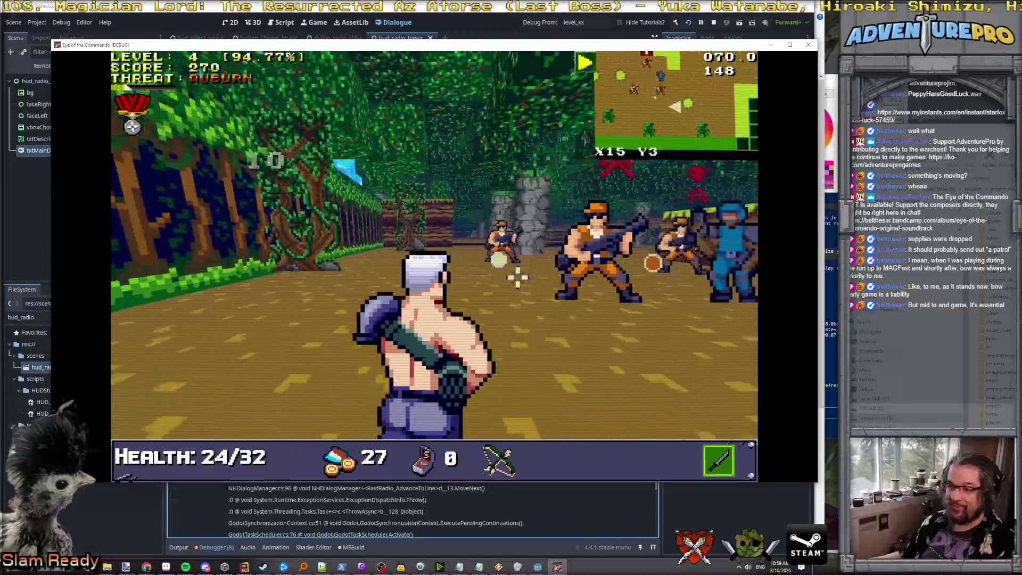
pyautogui.press('Up')
pyautogui.press('space')
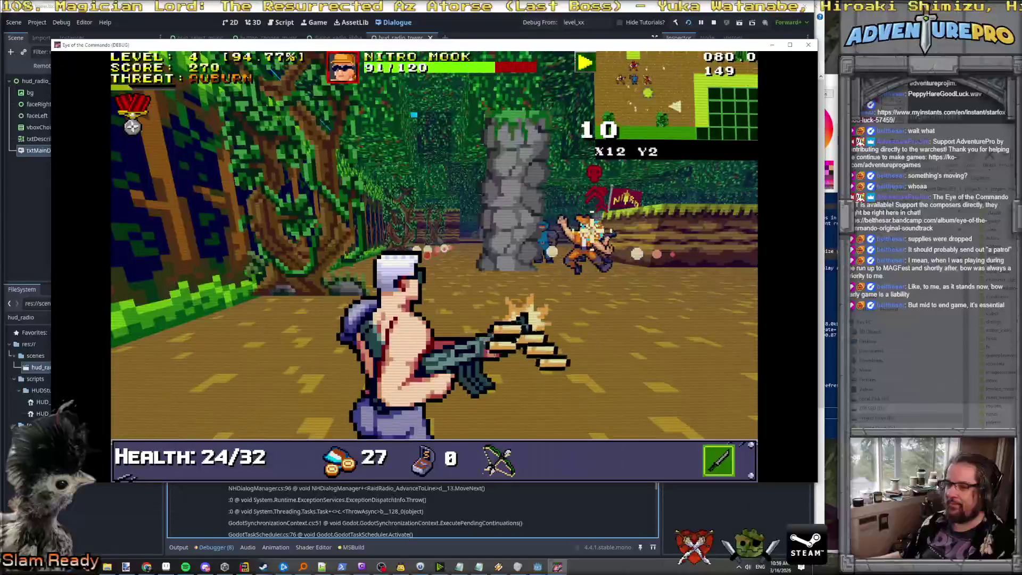
pyautogui.press('space')
pyautogui.press('Left')
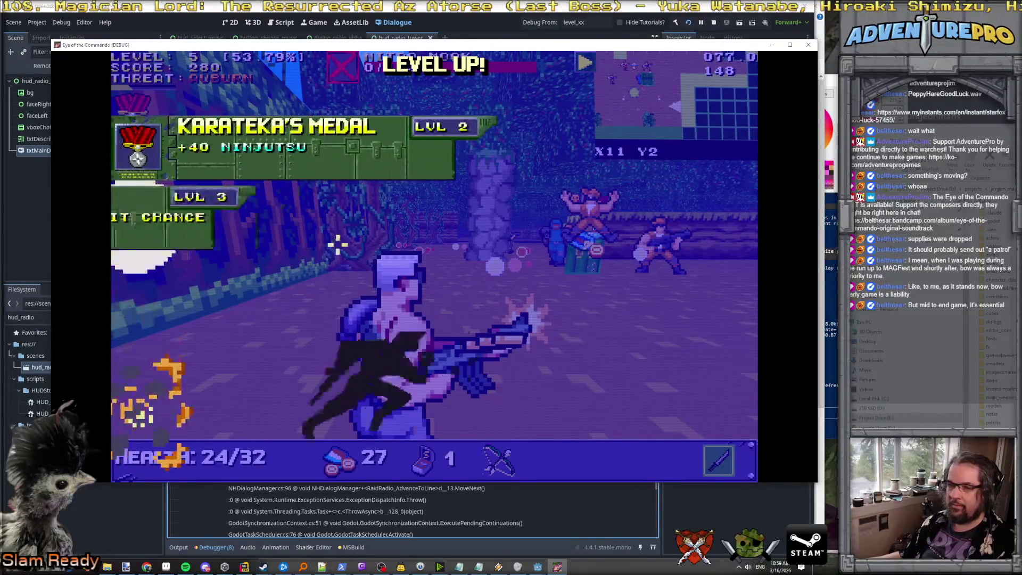
pyautogui.press('space')
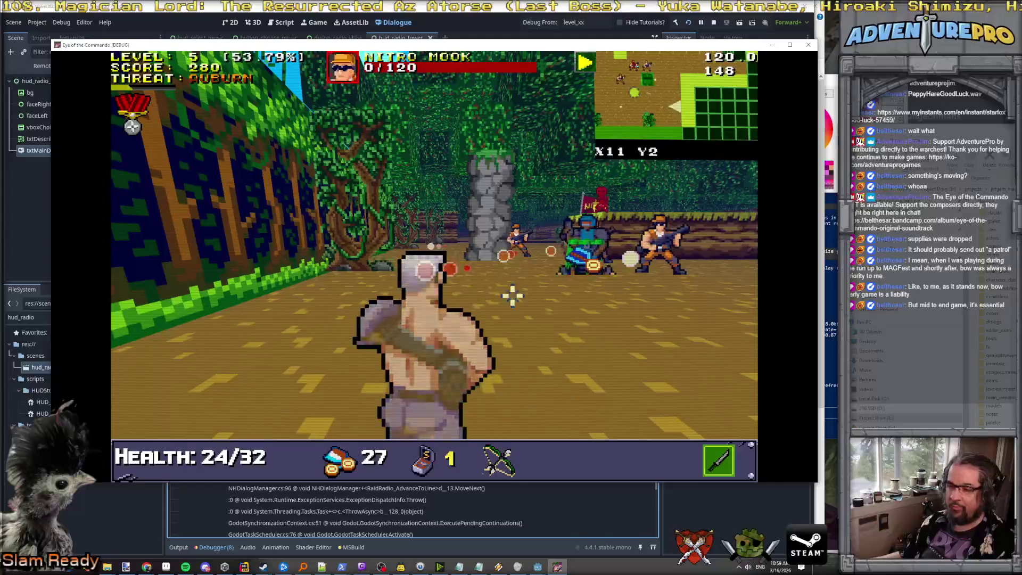
# Step: Shoot the right-hand enemy for a critical kill, then shoot a Nitro Mook down to 4 health
pyautogui.press('Left')
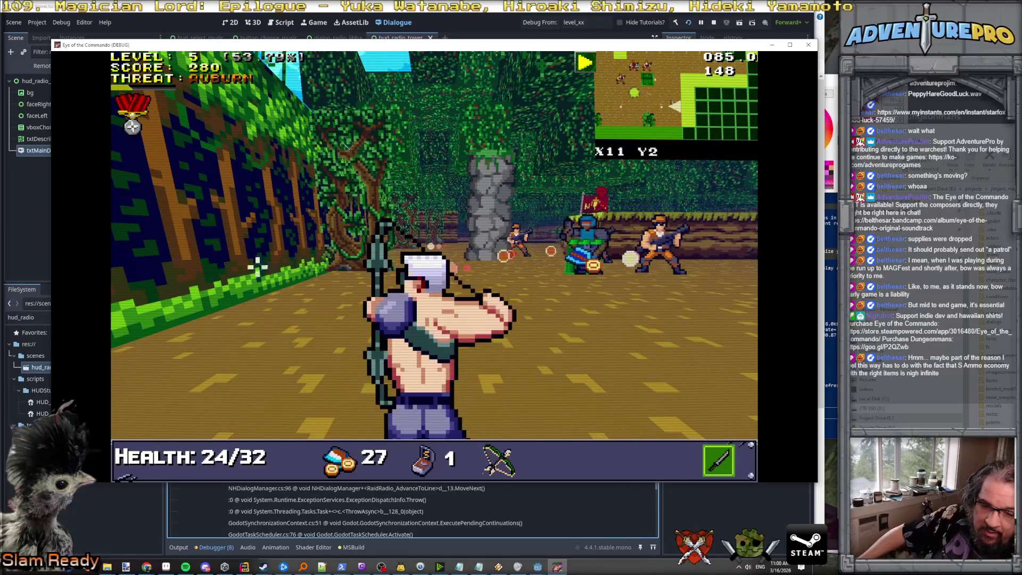
pyautogui.click(638, 261)
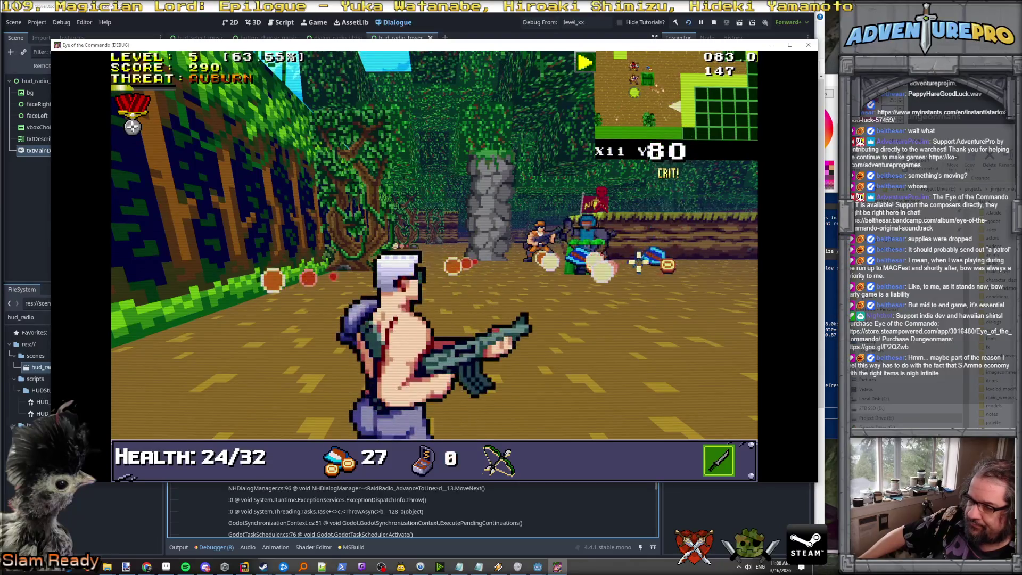
pyautogui.click(565, 245)
pyautogui.click(422, 255)
pyautogui.click(459, 269)
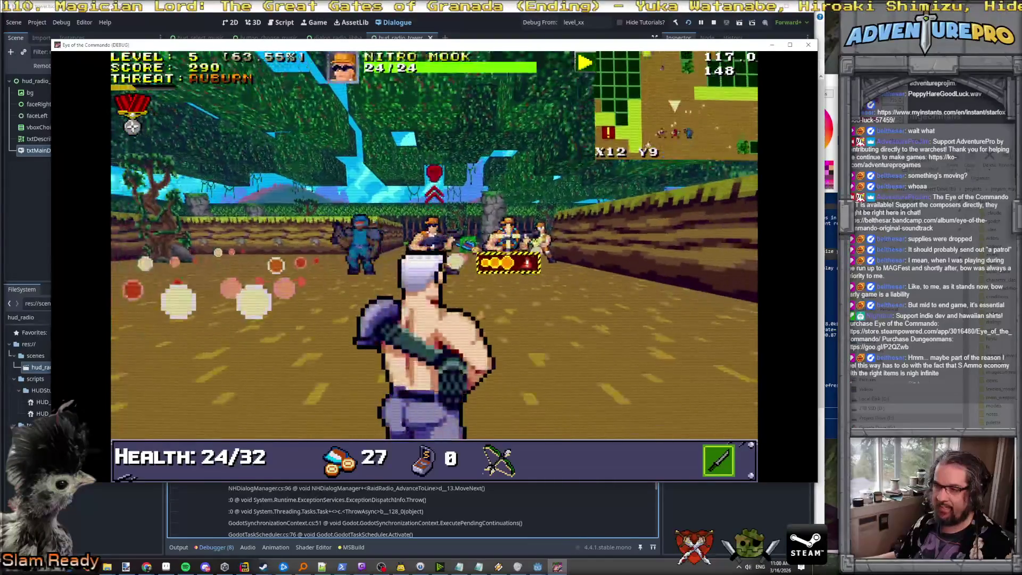
pyautogui.click(447, 256)
pyautogui.click(442, 251)
# Step: Collect the bullets and work forward along the corridor up to the stone pillar
pyautogui.press('w')
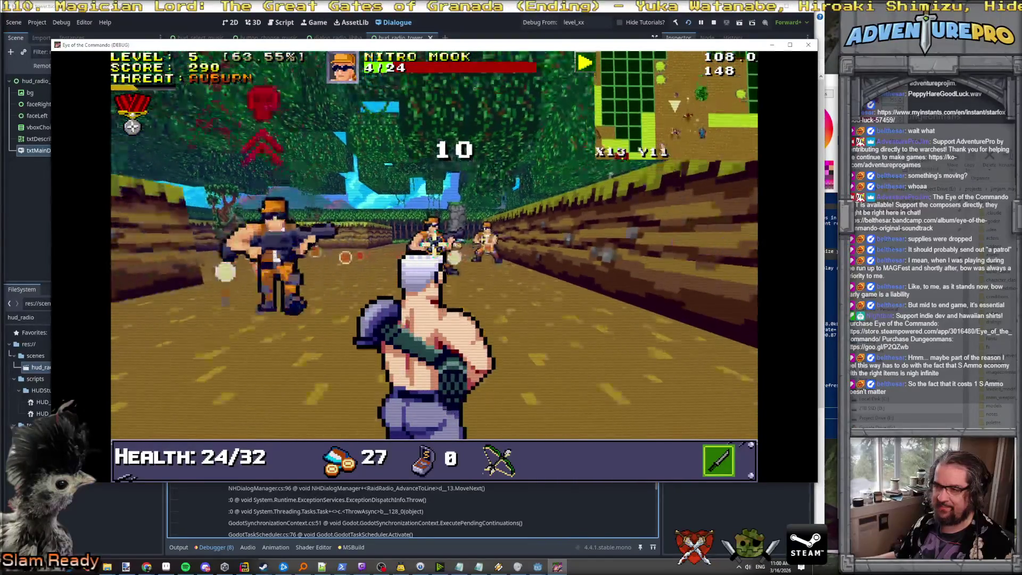
pyautogui.press('w')
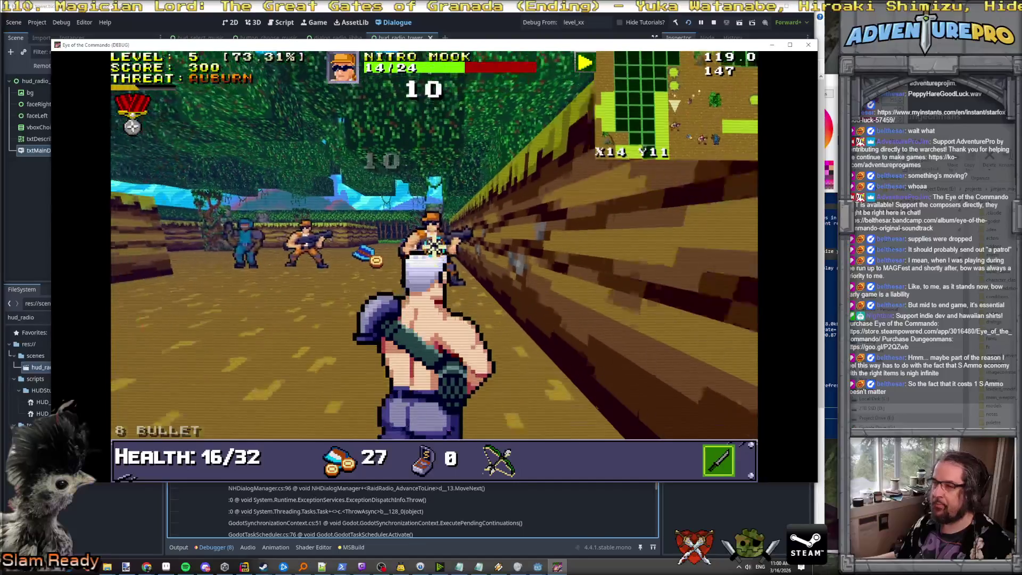
pyautogui.press('q')
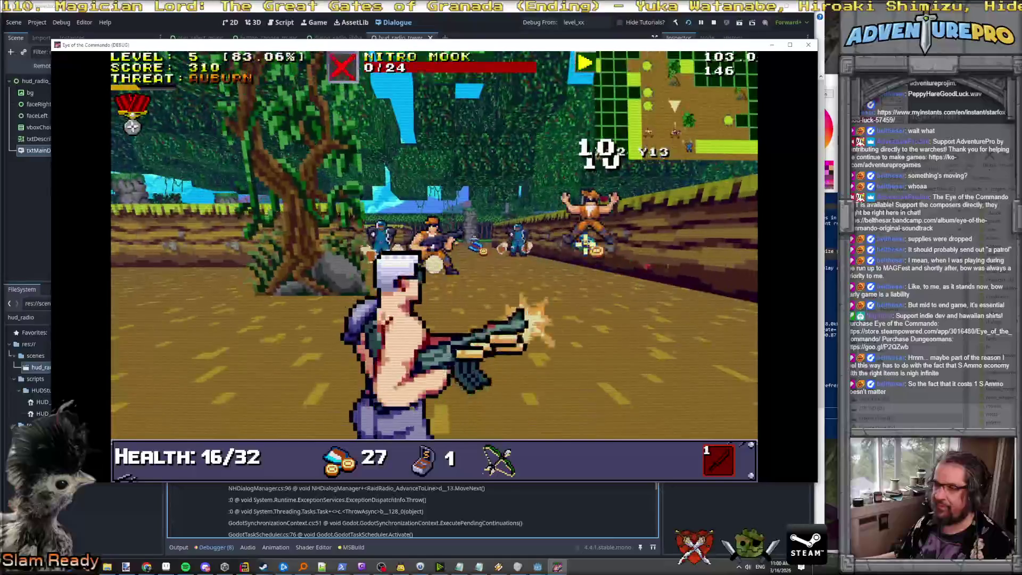
pyautogui.press('q')
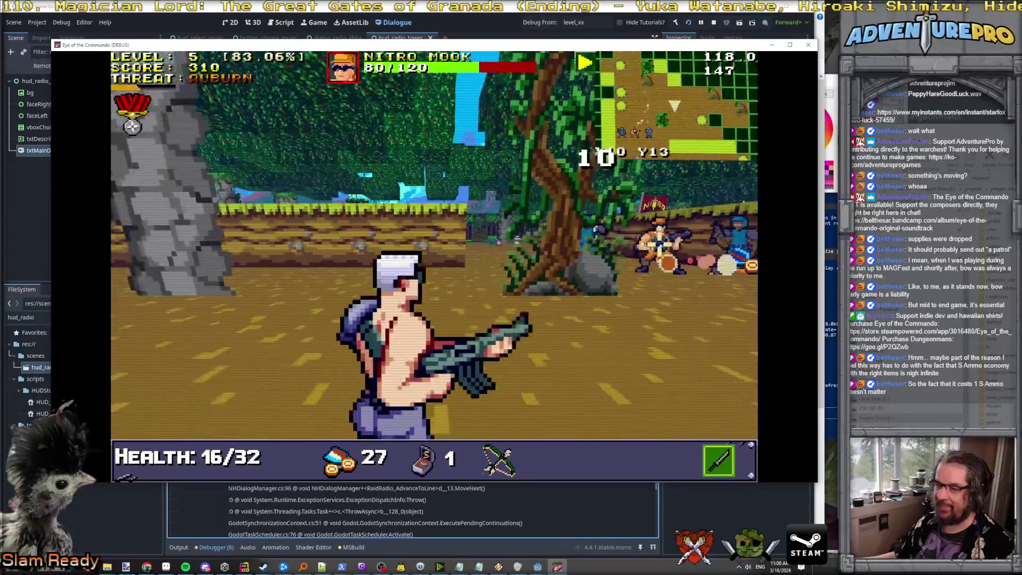
pyautogui.press('a')
pyautogui.press('q')
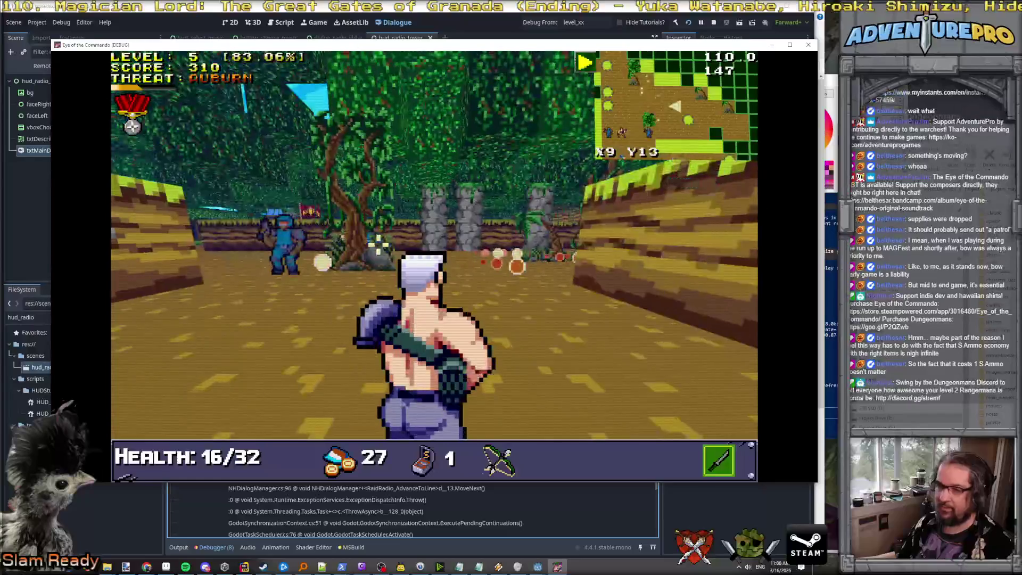
pyautogui.press('w')
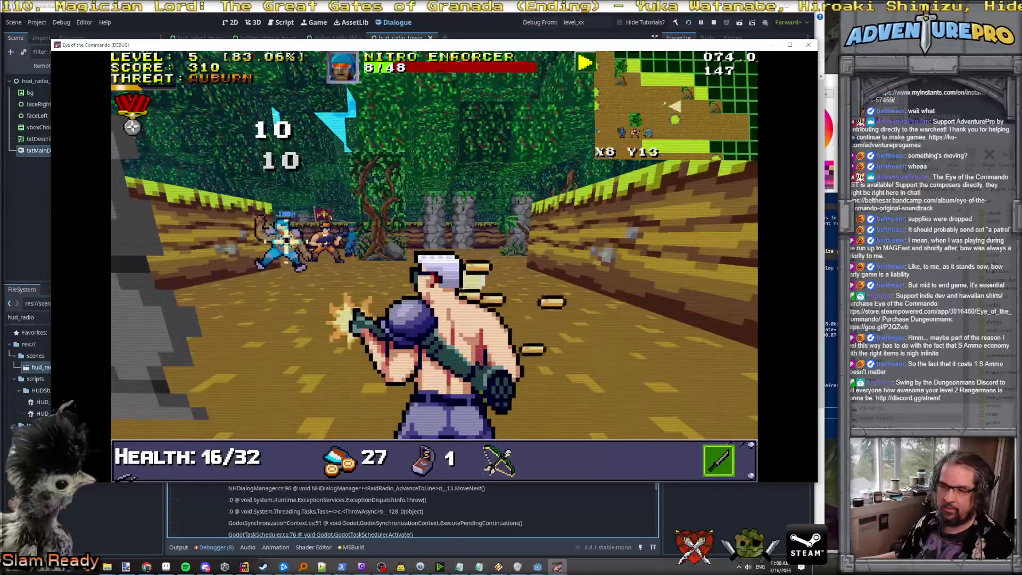
pyautogui.press('w')
pyautogui.press('d')
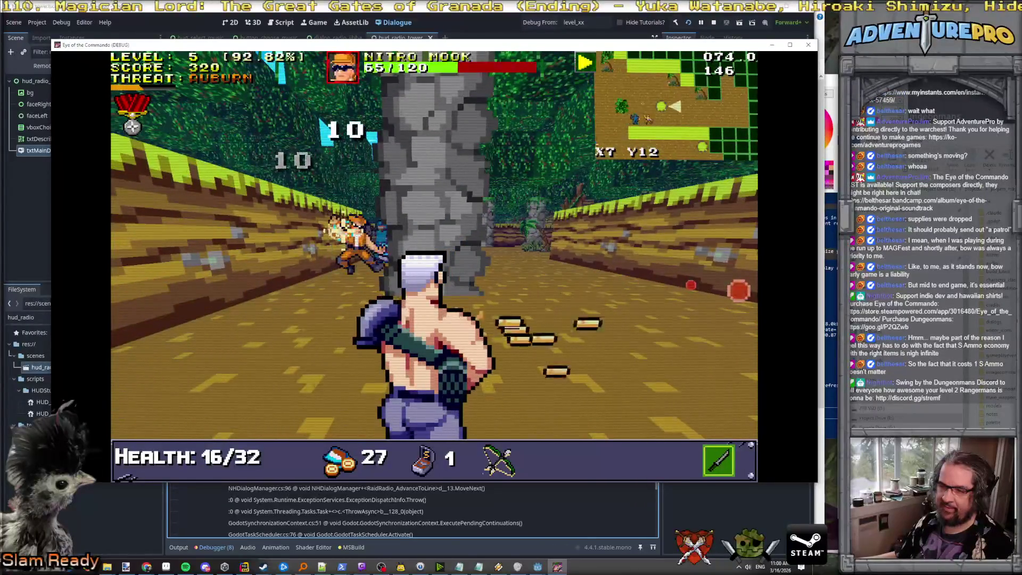
# Step: Circle the pillar and kill the Nitro Enforcer, reaching level 6 with score 330
pyautogui.press('s')
pyautogui.press('q')
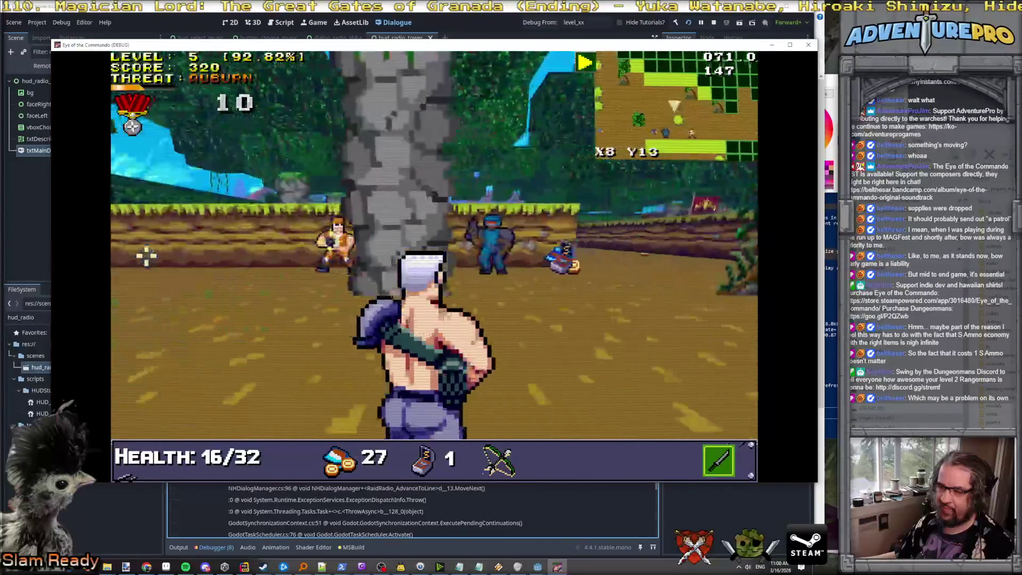
pyautogui.press('w')
pyautogui.press('d')
pyautogui.click(362, 228)
pyautogui.click(362, 228)
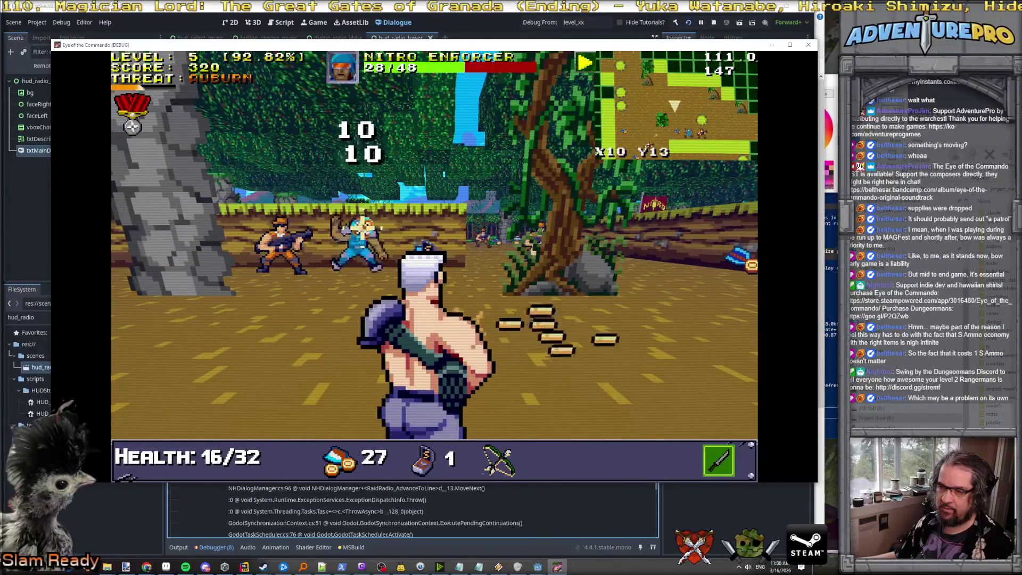
pyautogui.press('a')
pyautogui.click(428, 235)
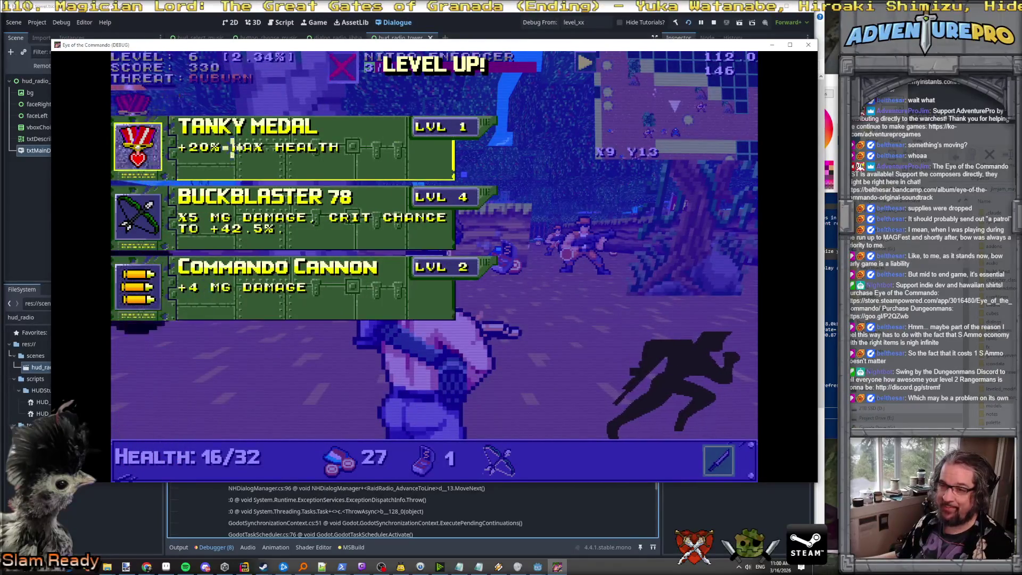
# Step: Take the Commando Cannon upgrade and advance down the corridor toward the enemies
pyautogui.click(242, 278)
pyautogui.press('a')
pyautogui.press('w')
pyautogui.press('w')
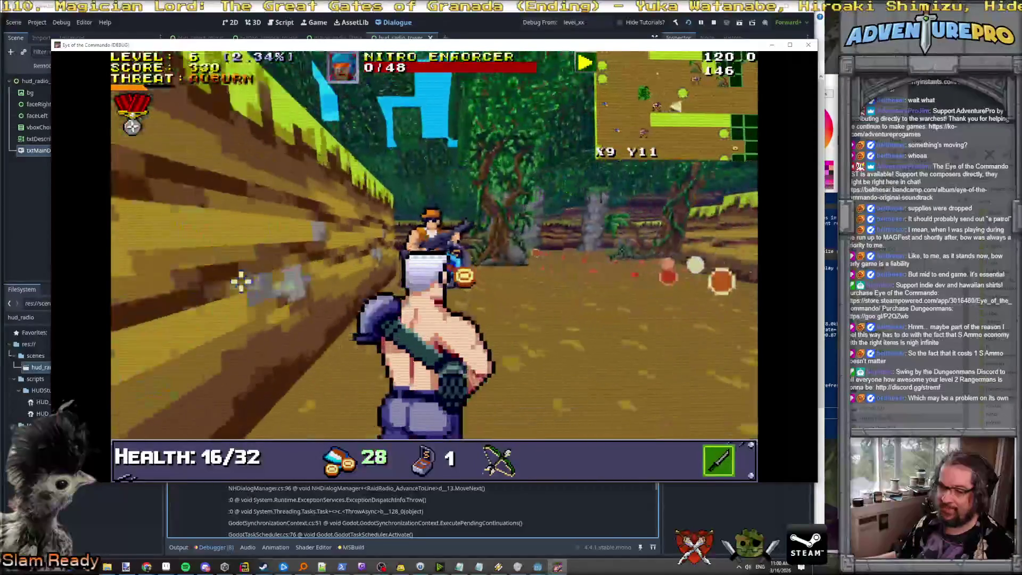
pyautogui.press('w')
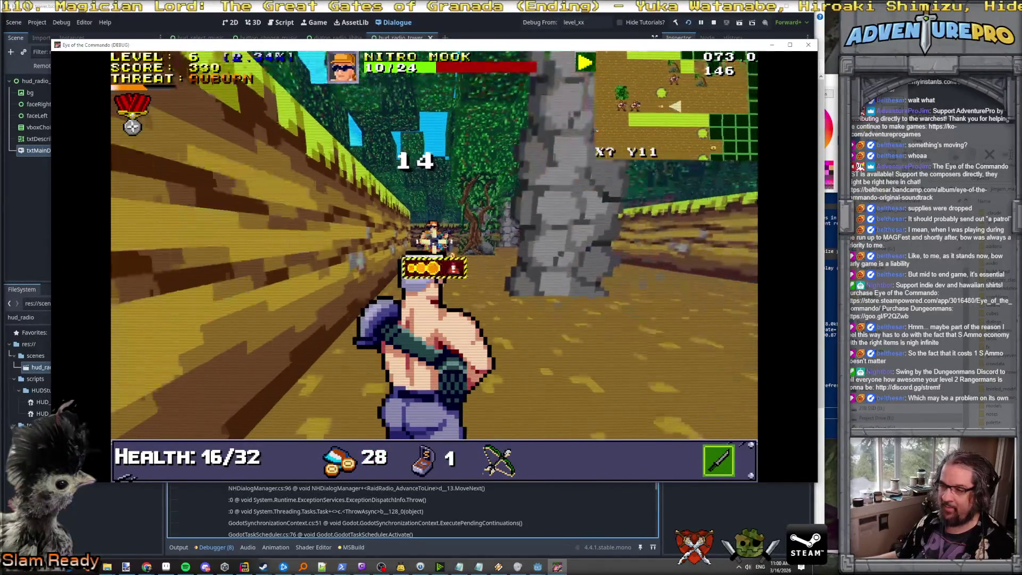
pyautogui.press('d')
pyautogui.press('w')
pyautogui.press('w')
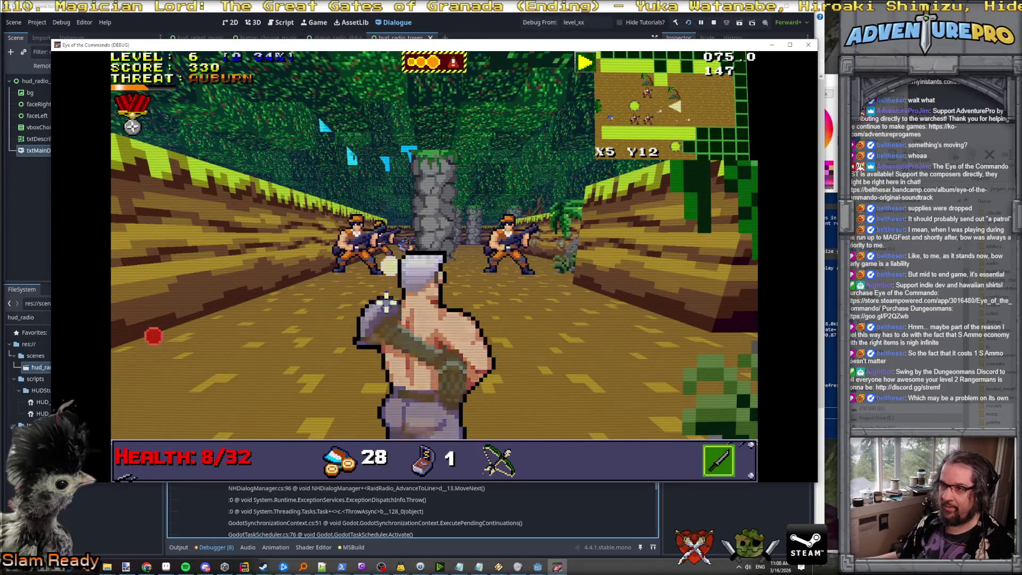
pyautogui.press('w')
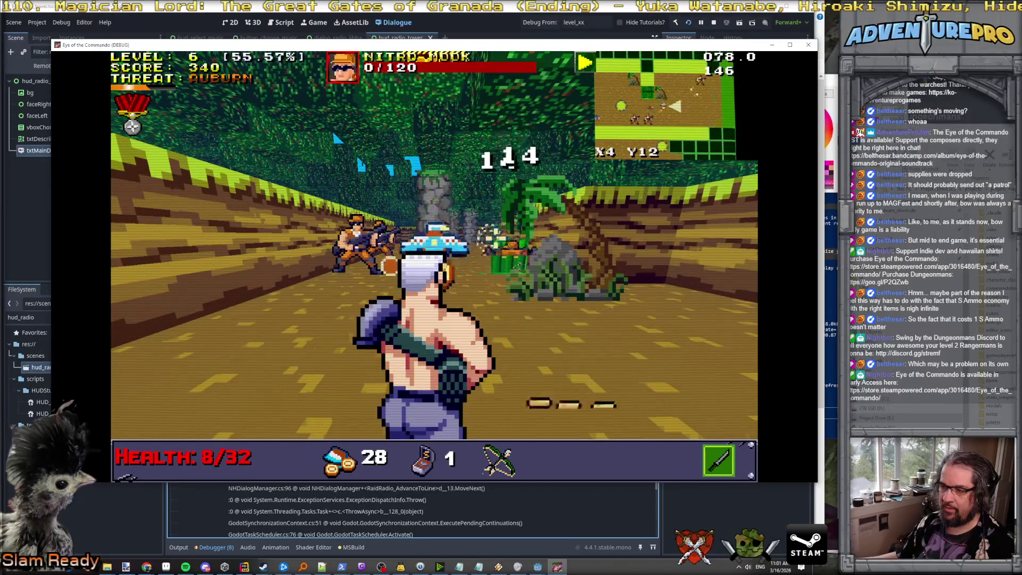
# Step: Dodge enemy fire and kill the rifle-carrying Nitro Mook and the next wounded Nitro Mook
pyautogui.press('a')
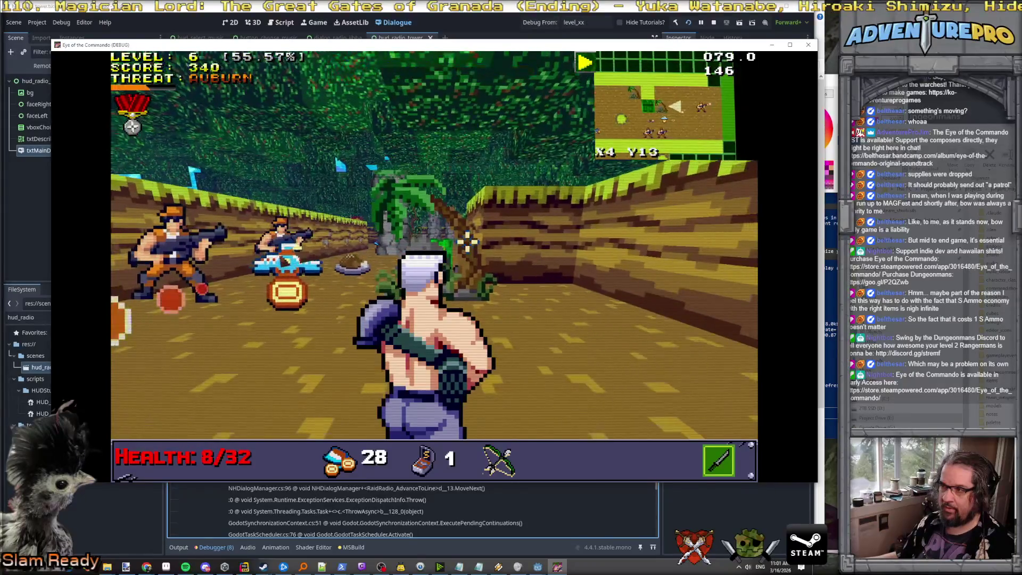
pyautogui.press('q')
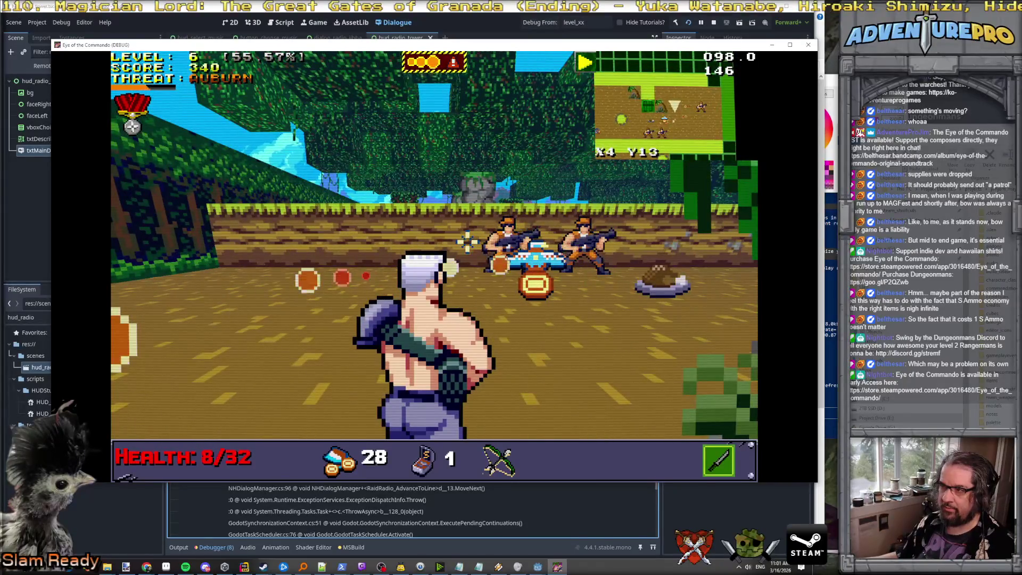
pyautogui.press('space')
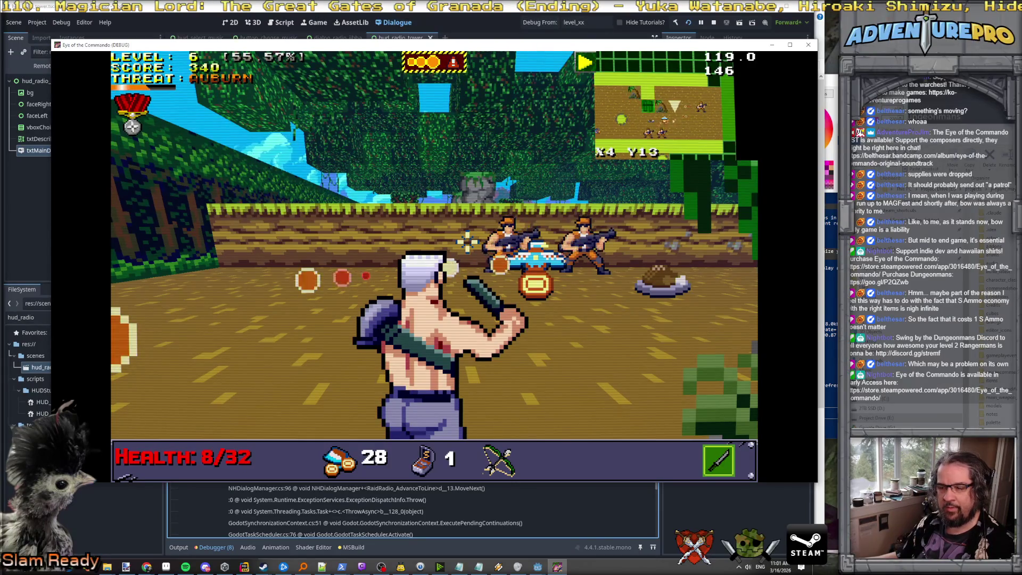
pyautogui.press('w')
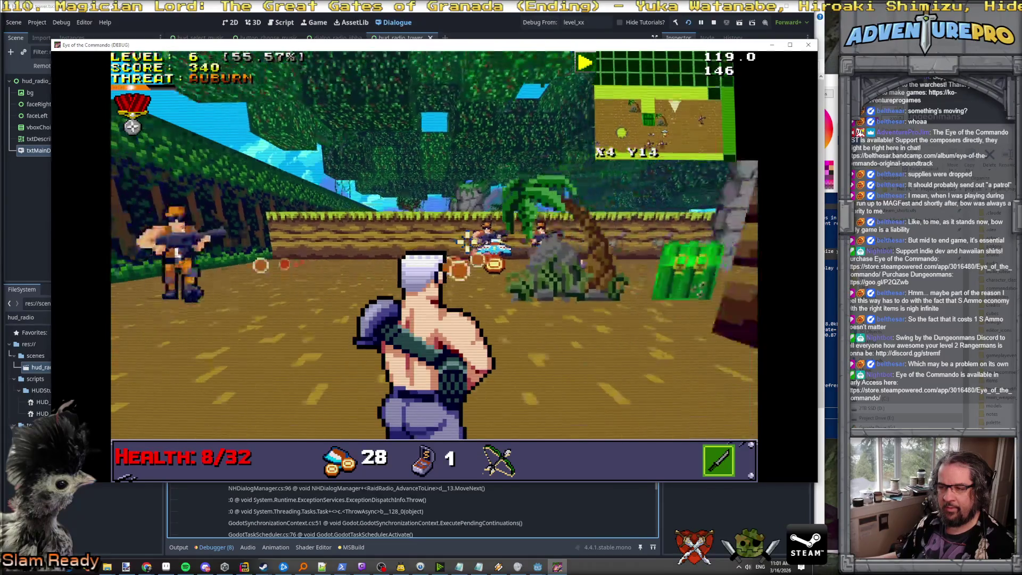
pyautogui.click(468, 242)
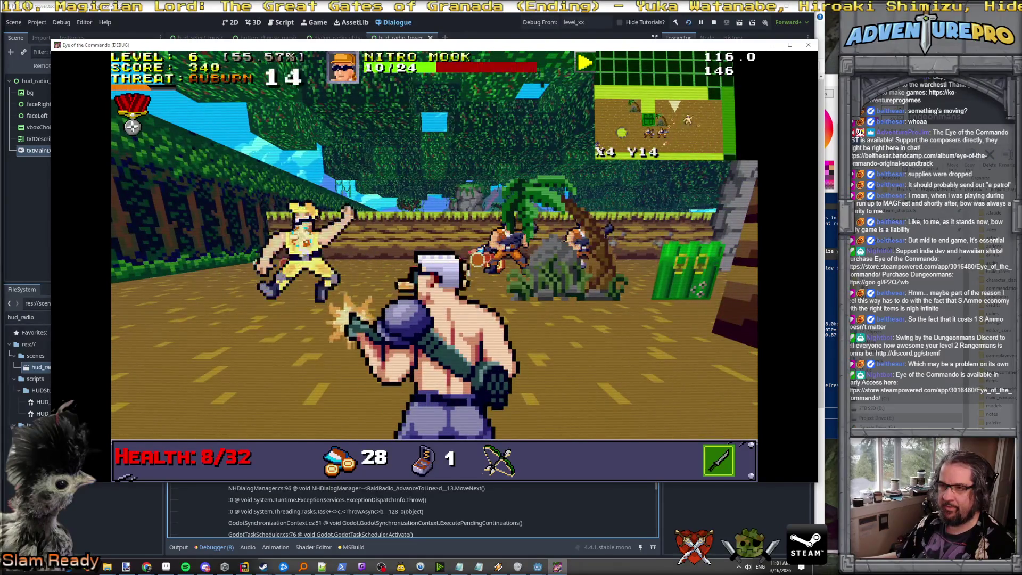
pyautogui.click(358, 242)
pyautogui.press('s')
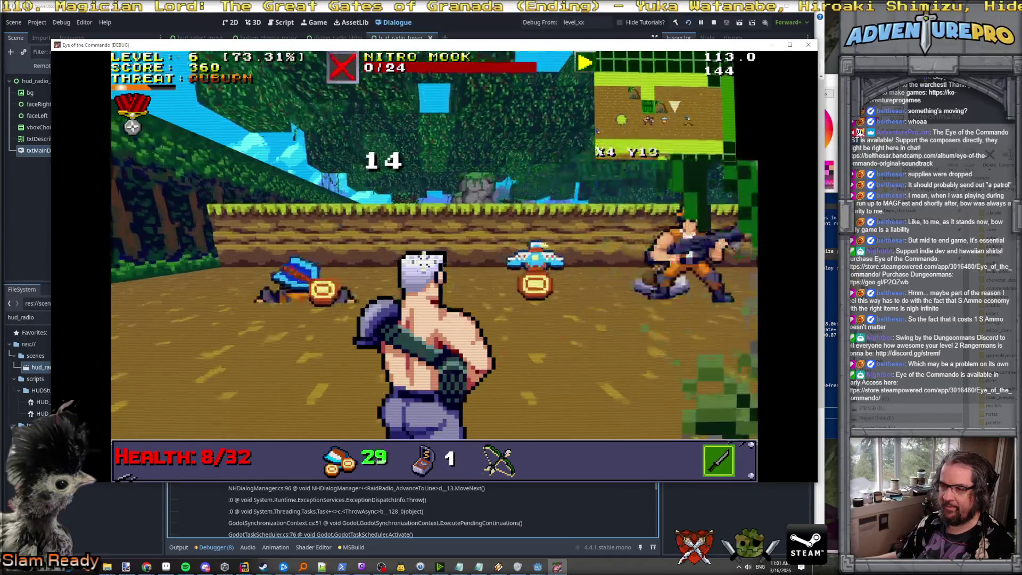
pyautogui.click(596, 251)
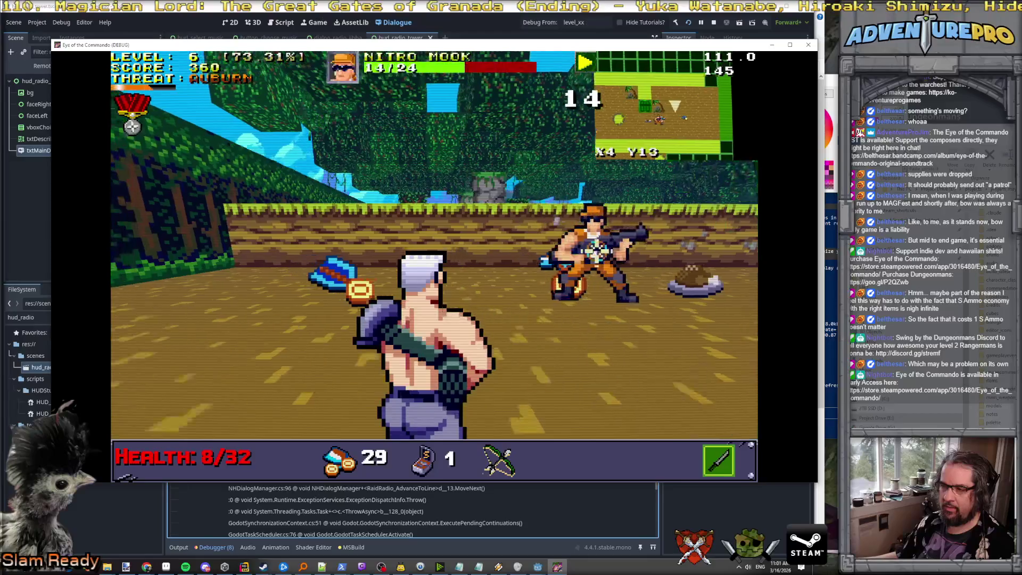
pyautogui.click(596, 251)
# Step: Collect the dropped supplies, kill another Nitro Mook, grab the healing, and break the green crate
pyautogui.press('a')
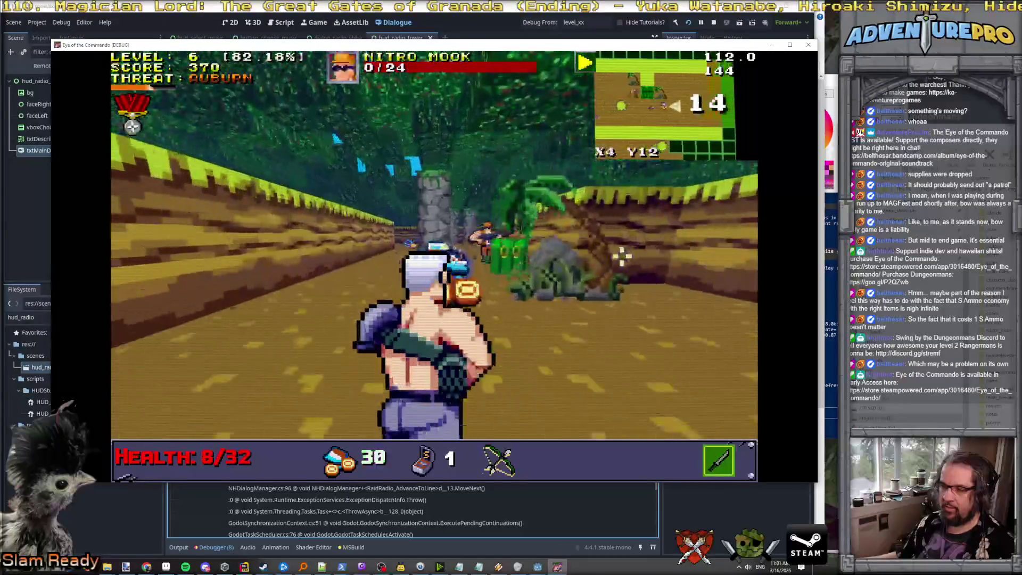
pyautogui.press('w')
pyautogui.click(309, 209)
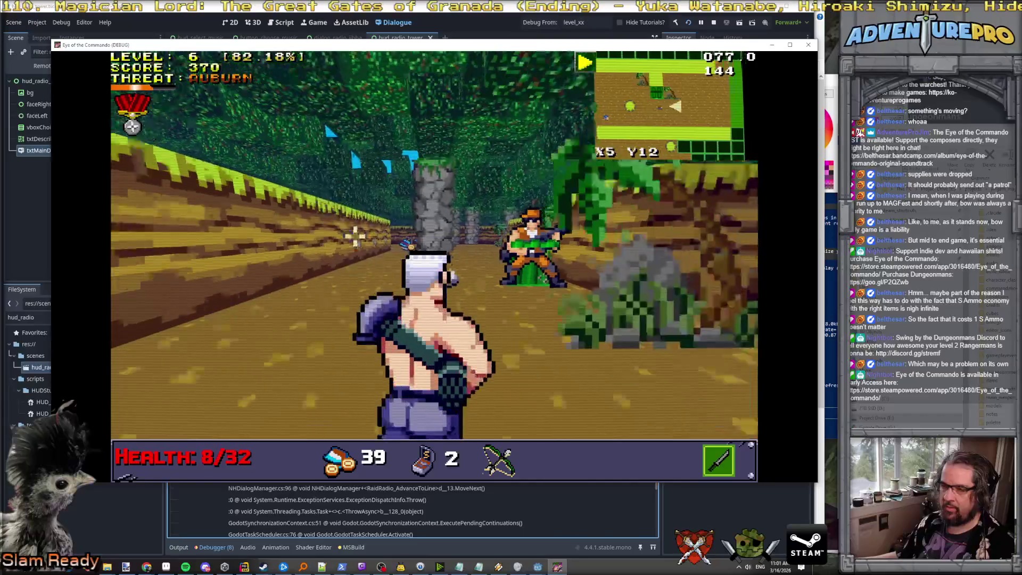
pyautogui.click(421, 234)
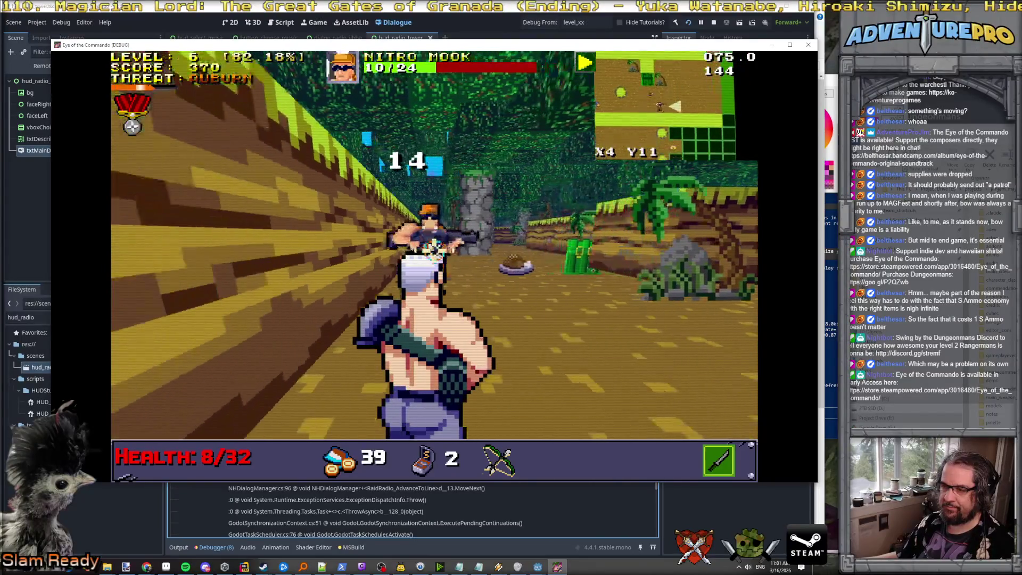
pyautogui.click(426, 234)
pyautogui.press('w')
pyautogui.press('w')
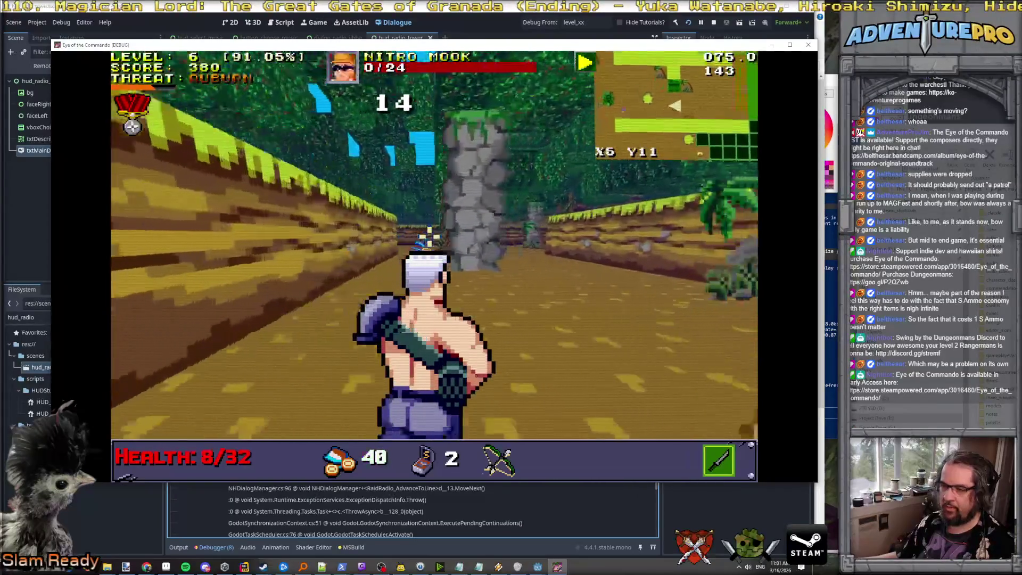
pyautogui.press('d')
pyautogui.click(430, 236)
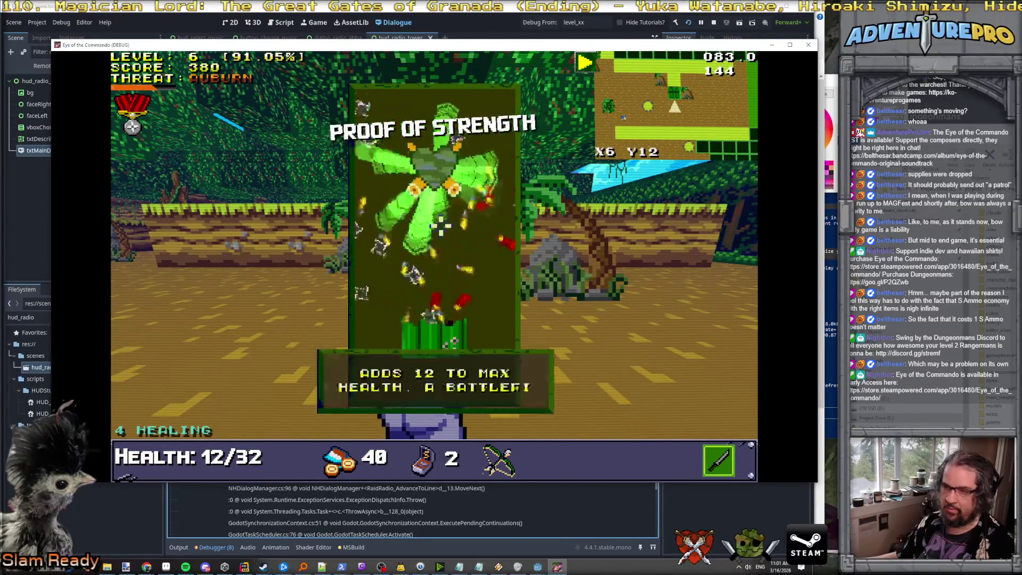
# Step: Claim the Proof of Strength boost to 44 max health and kill the next Nitro Mook
pyautogui.click(440, 219)
pyautogui.press('w')
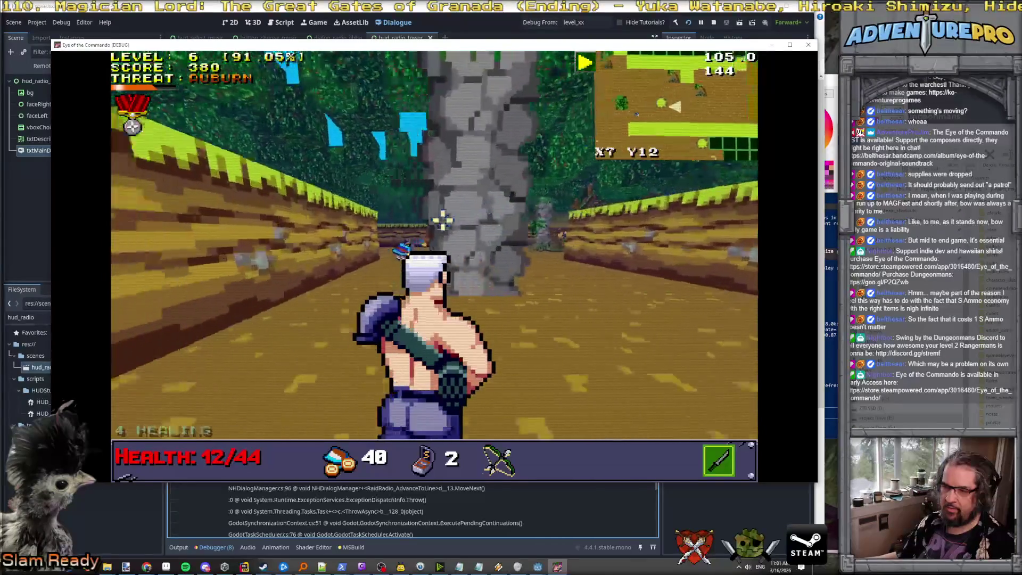
pyautogui.press('a')
pyautogui.click(529, 228)
pyautogui.click(552, 239)
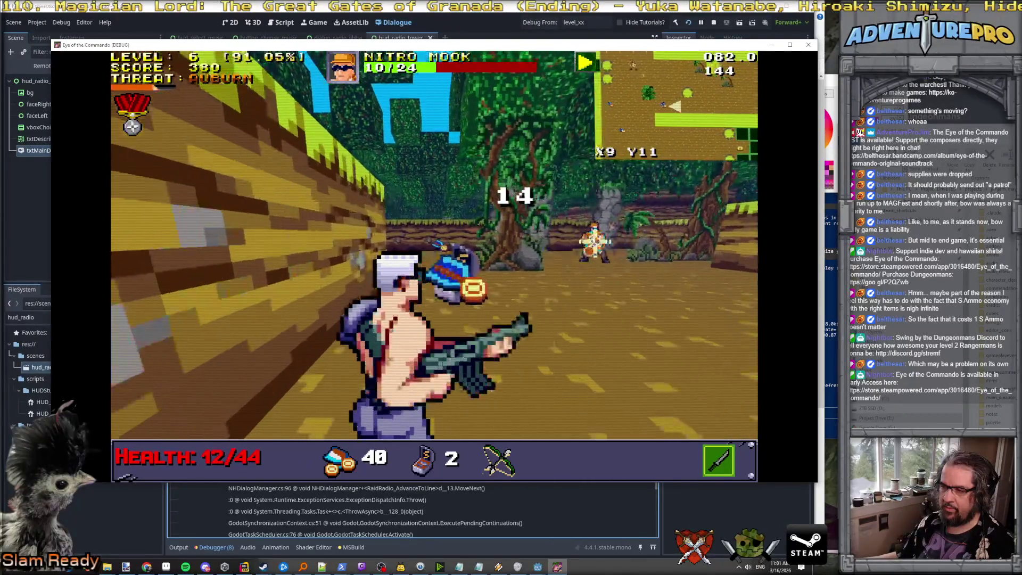
pyautogui.press('w')
pyautogui.press('a')
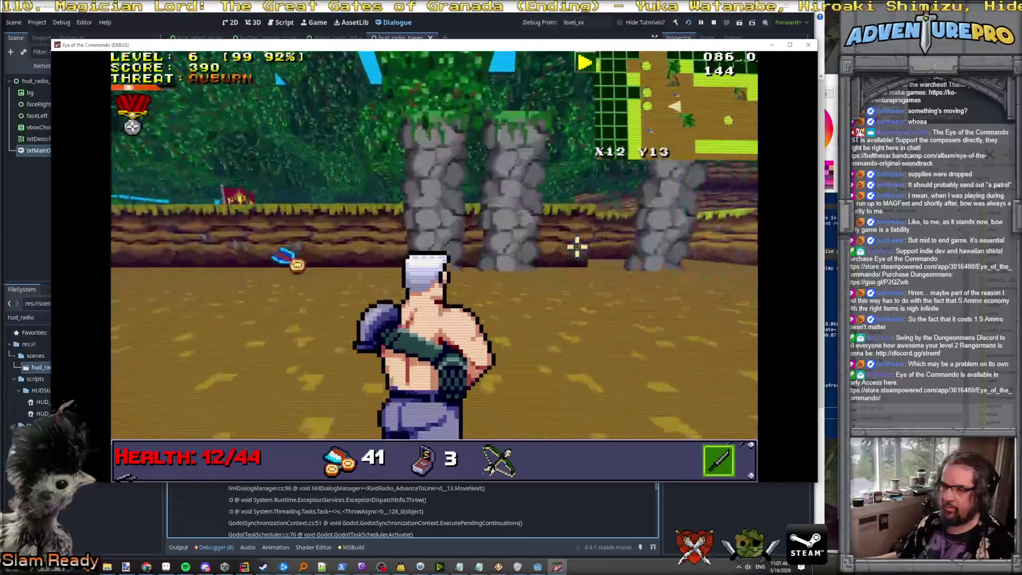
# Step: Walk along the jungle path grabbing supplies, then shoot the Nitro Enforcer with the bow
pyautogui.press('w')
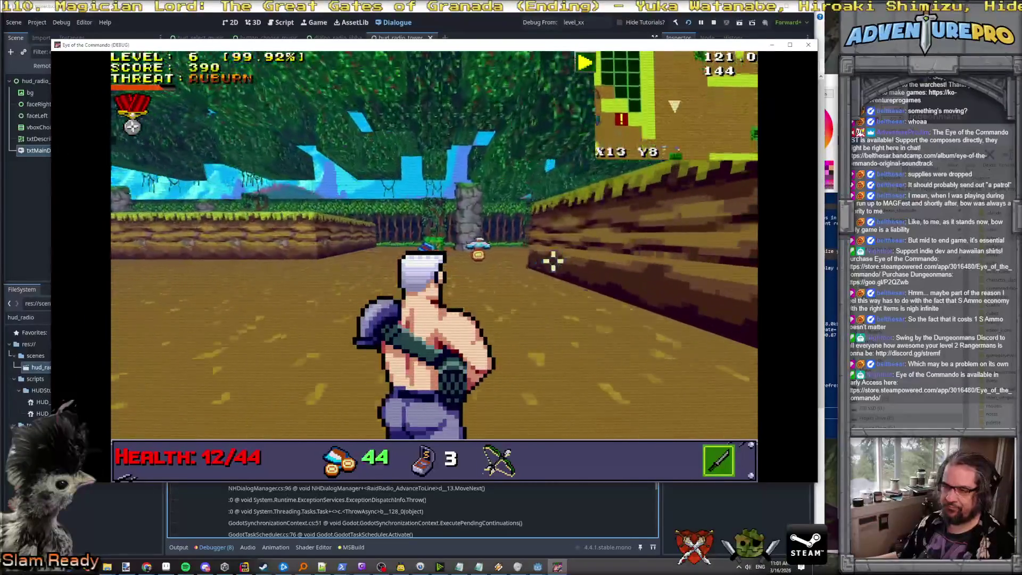
pyautogui.press('w')
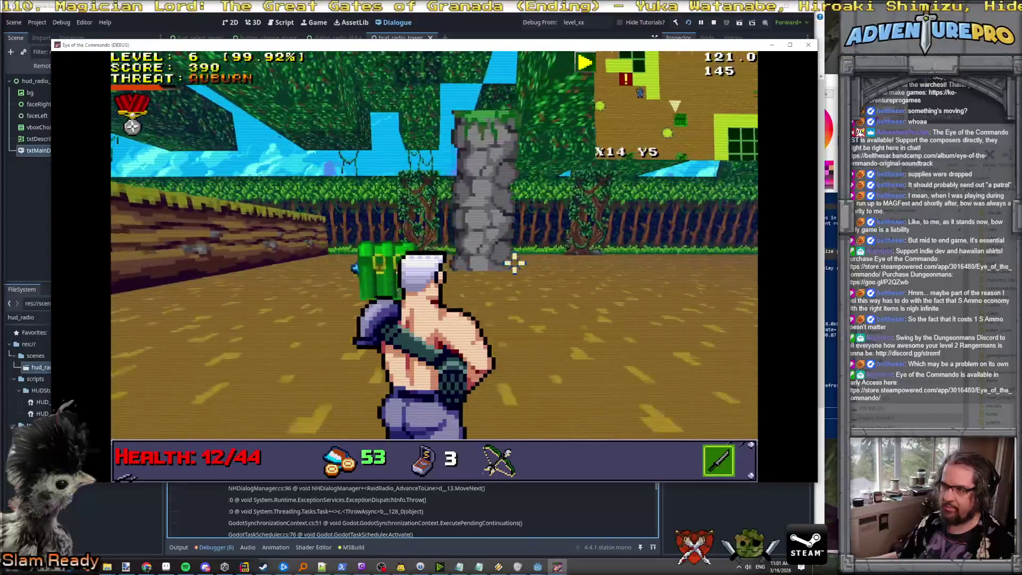
pyautogui.click(417, 213)
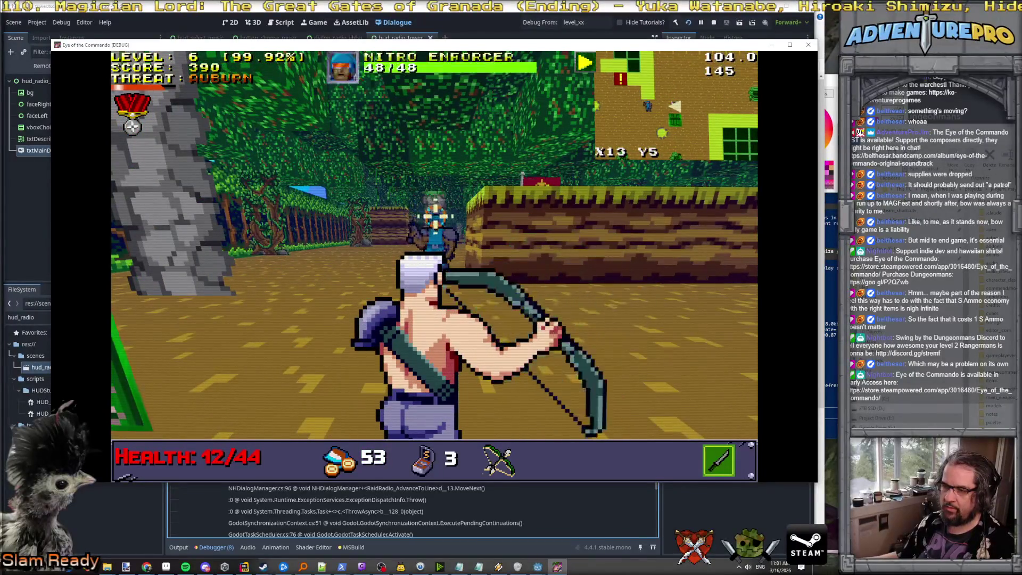
pyautogui.click(435, 216)
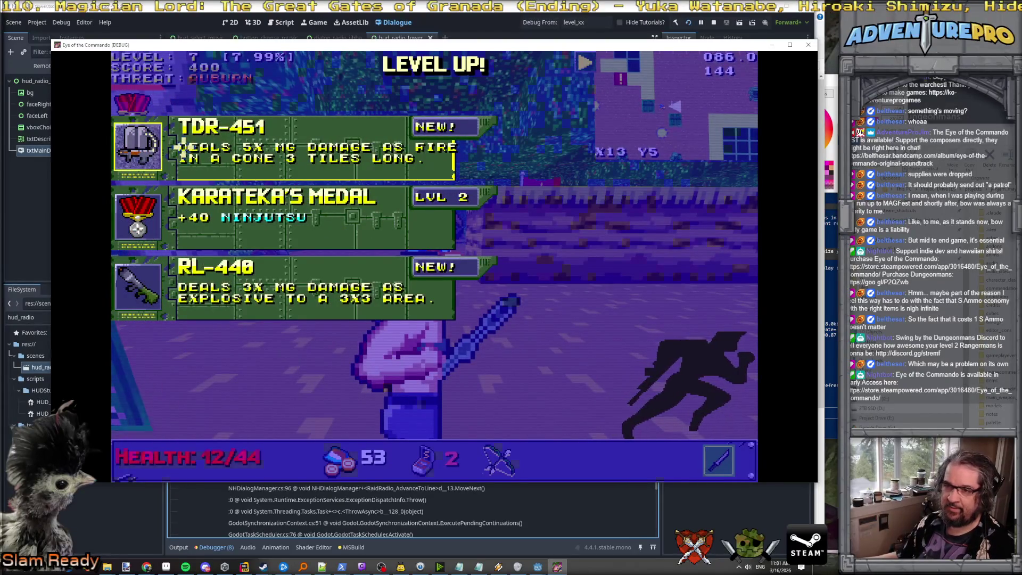
# Step: Choose TDR-451 as the level-up reward, then walk into the Valorband and Airstrike Beacon crates
pyautogui.click(183, 148)
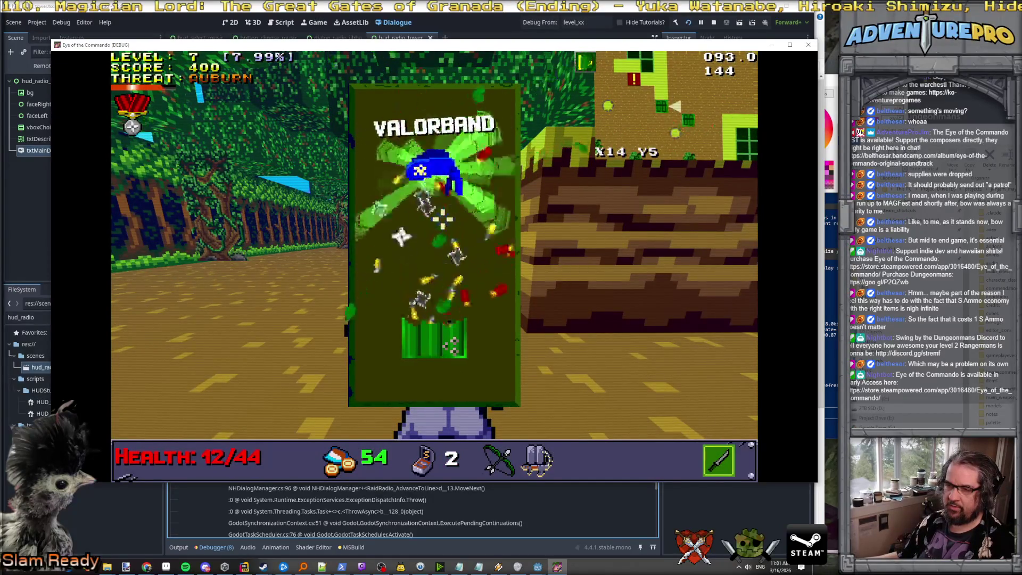
pyautogui.press('w')
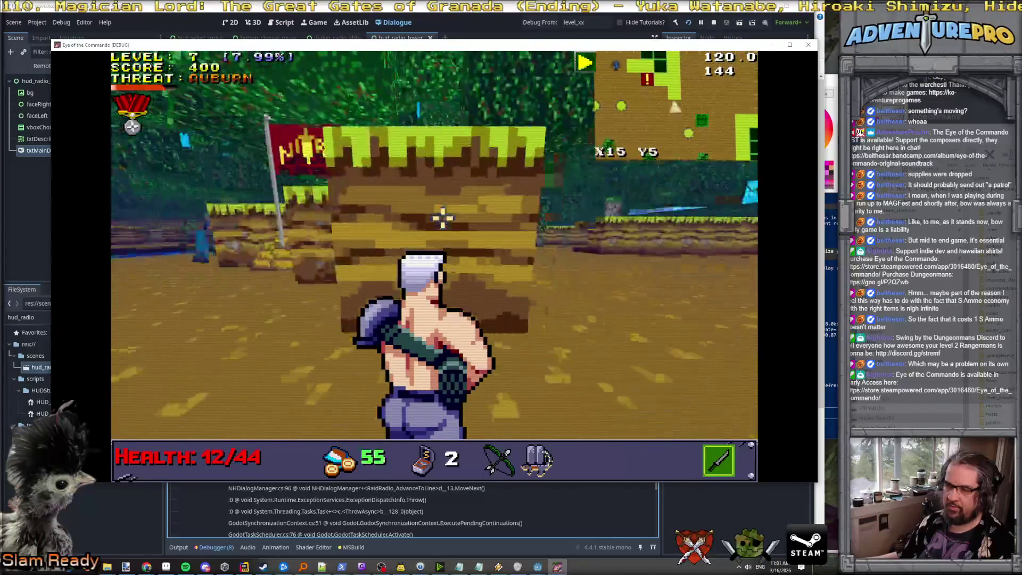
pyautogui.press('w')
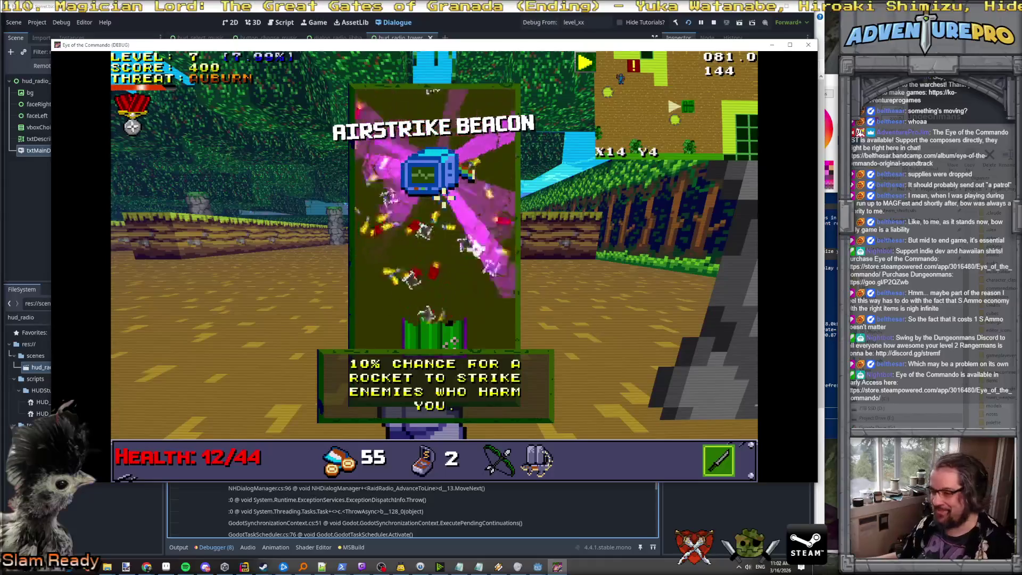
# Step: Dismiss the Airstrike Beacon card and kill the Nitro Enforcer, using the flask item mid-fight
pyautogui.press('w')
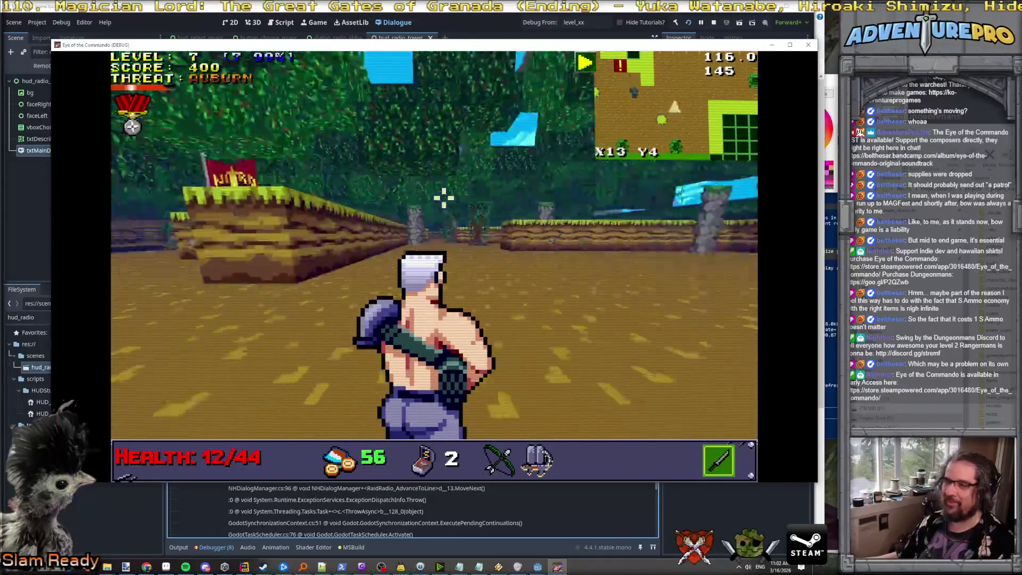
pyautogui.press('Left')
pyautogui.press('space')
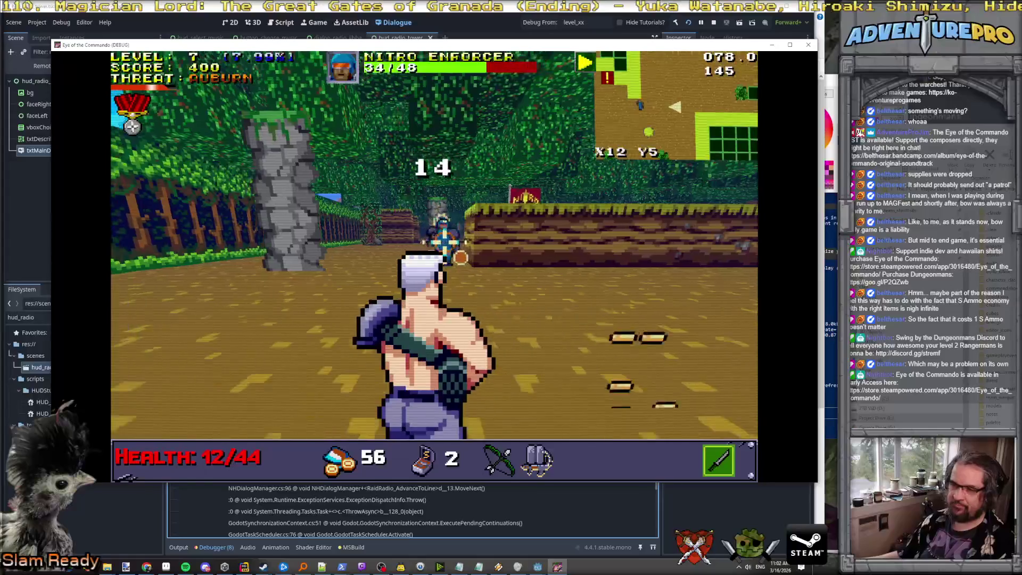
pyautogui.press('w')
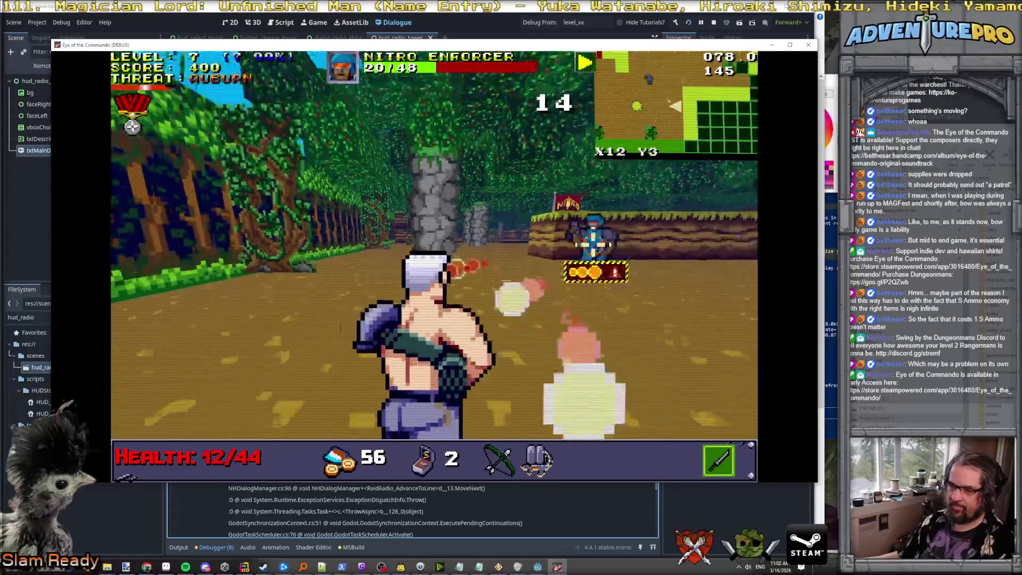
pyautogui.press('Right')
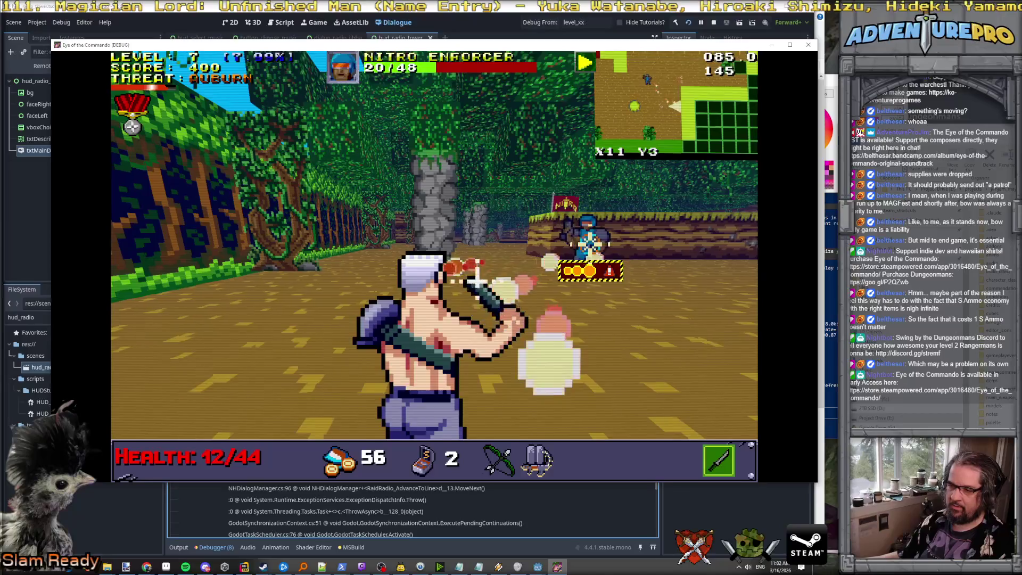
pyautogui.press('s')
pyautogui.press('space')
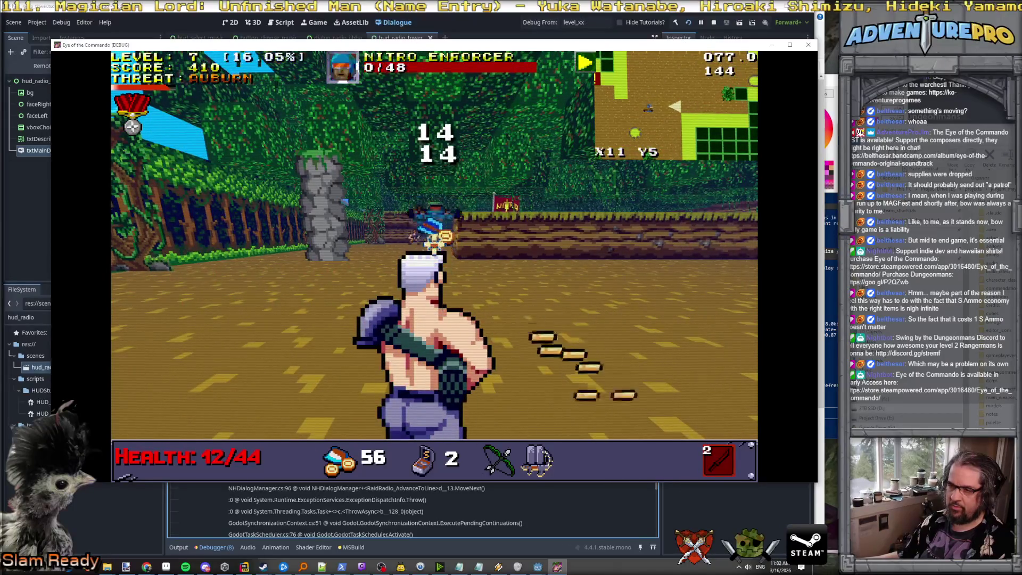
# Step: Collect more ammo, shoot the distant Nitro Mook with the bow, and advance toward the red flag
pyautogui.press('d')
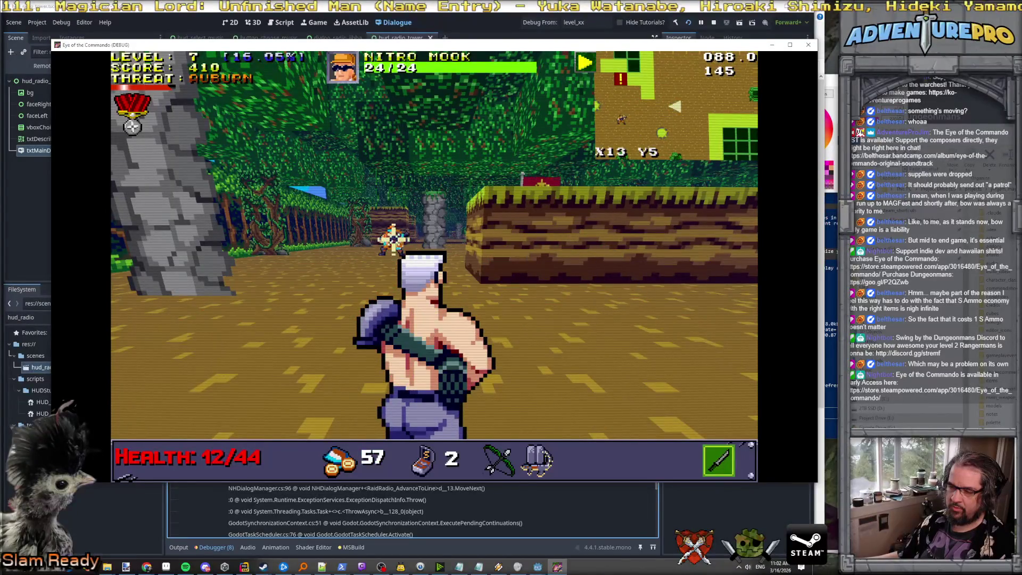
pyautogui.press('space')
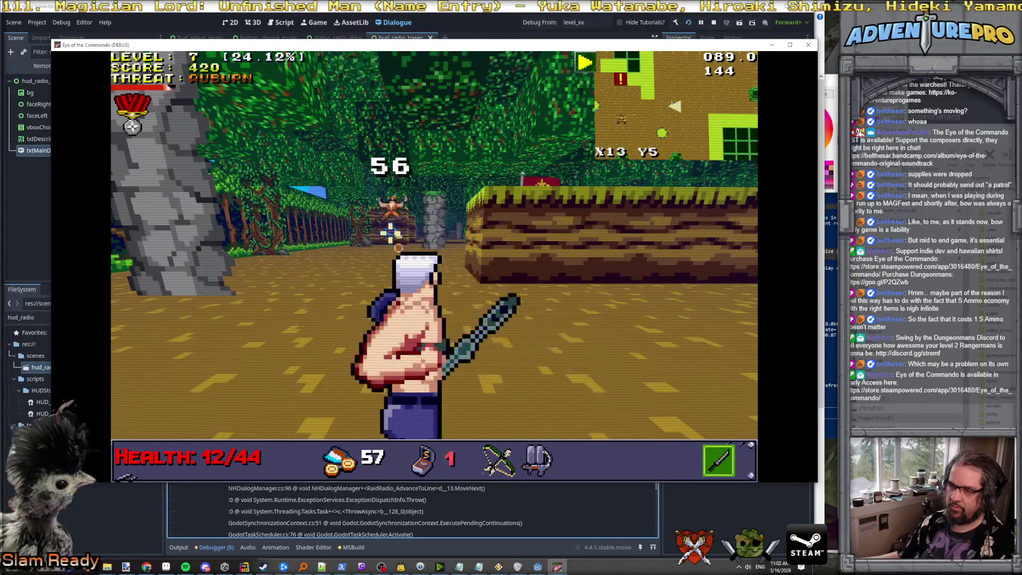
pyautogui.press('w')
pyautogui.press('w')
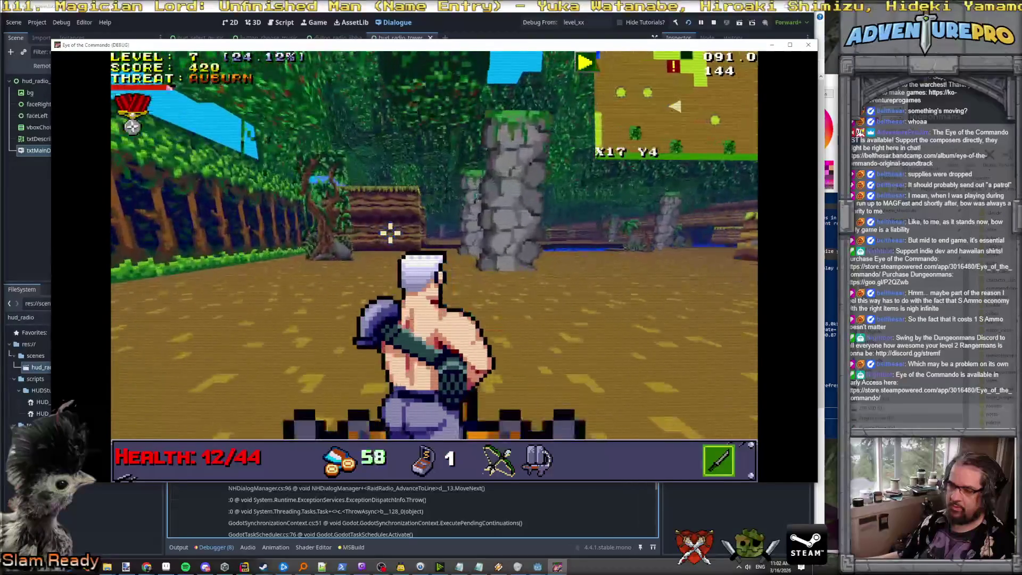
pyautogui.press('d')
pyautogui.press('w')
pyautogui.press('w')
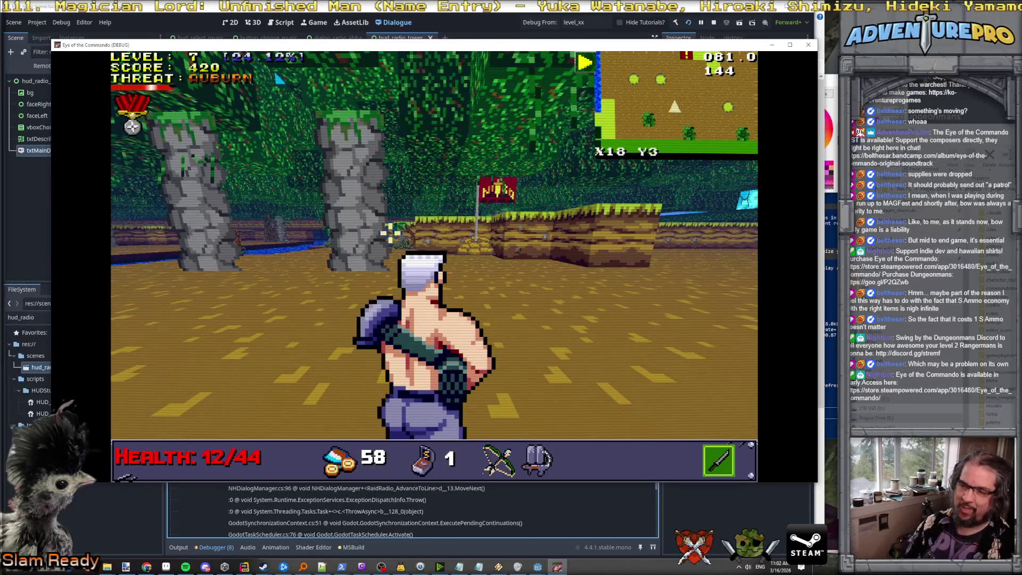
# Step: Walk upstream along the river, down the Nitro Mook, and grab healing to reach 20/44 health
pyautogui.press('space')
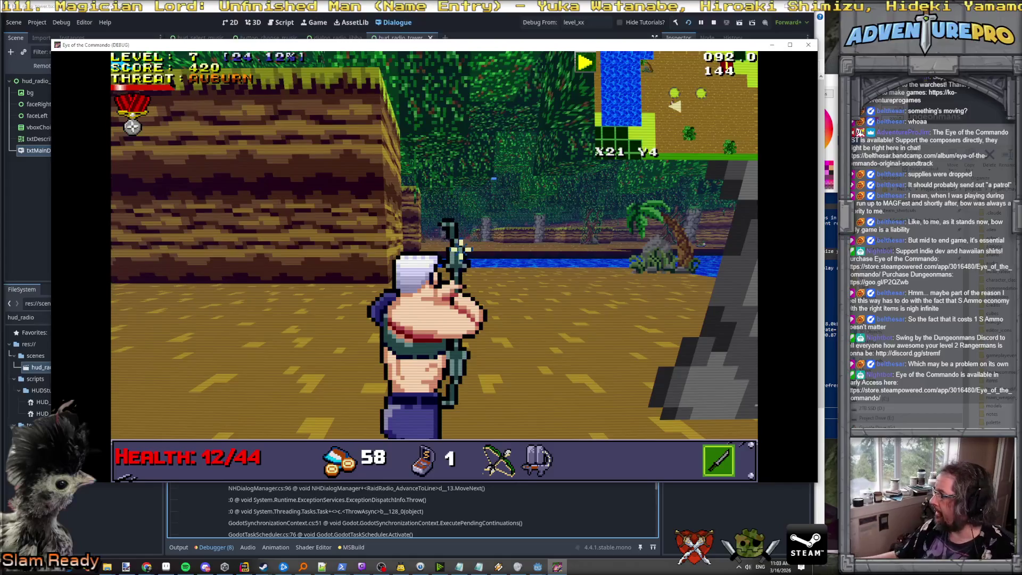
pyautogui.press('Up')
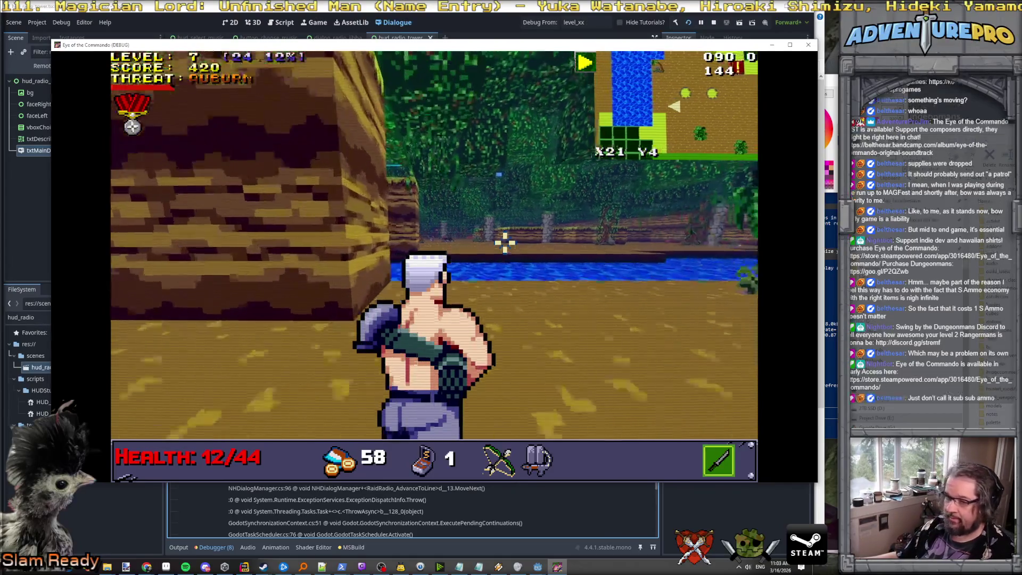
pyautogui.press('Right')
pyautogui.press('Up')
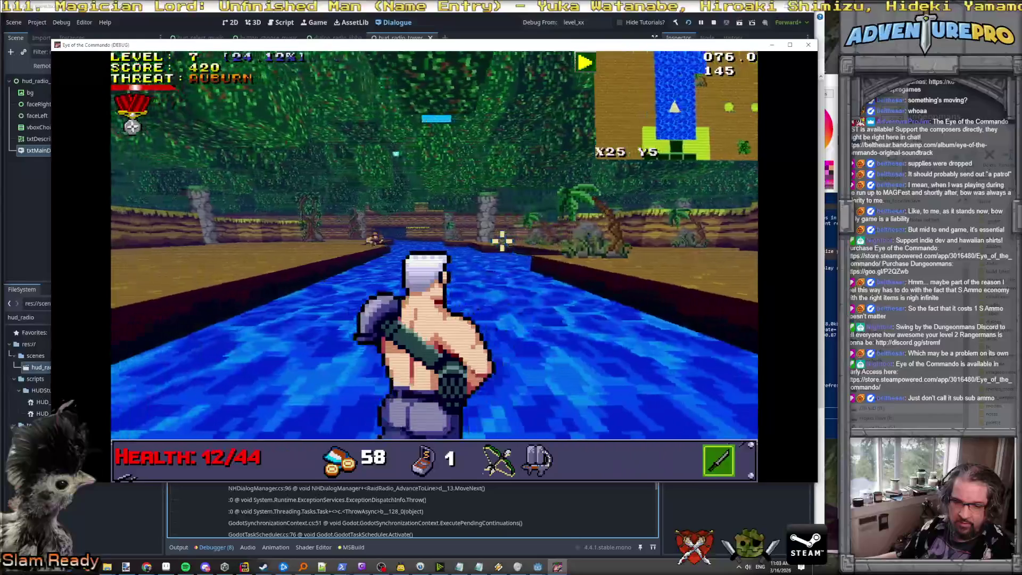
pyautogui.press('Up')
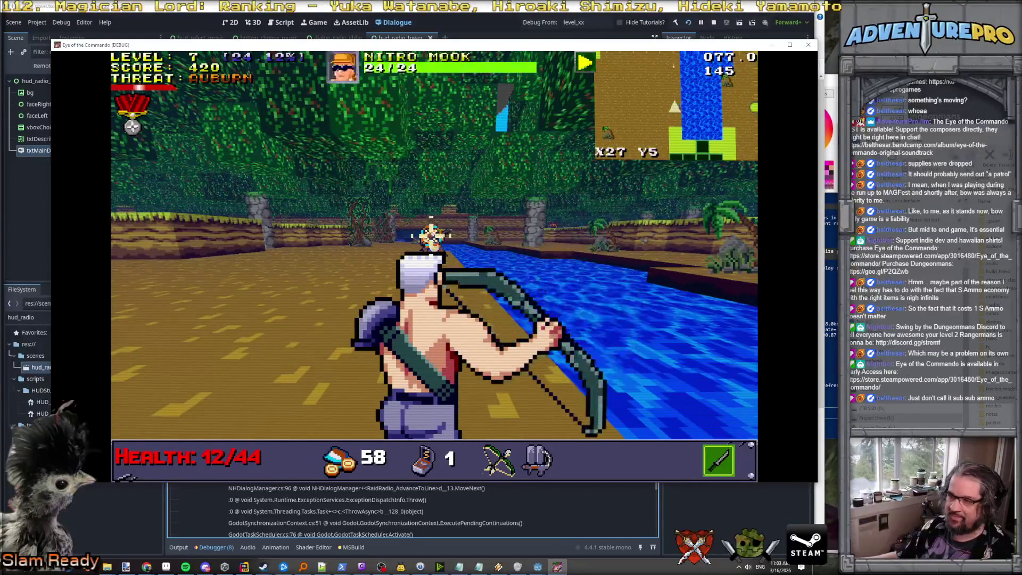
pyautogui.press('Up')
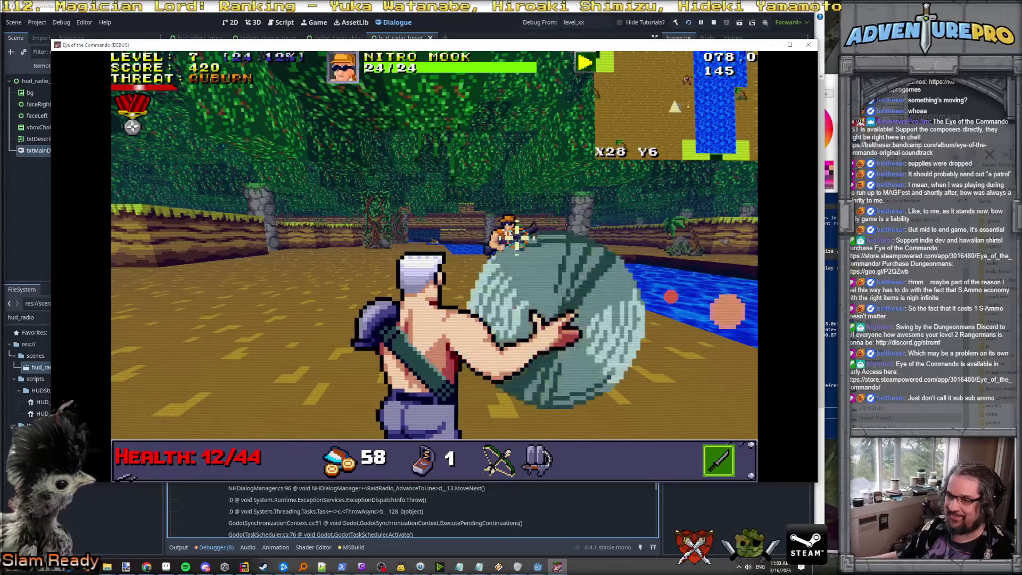
pyautogui.press('Up')
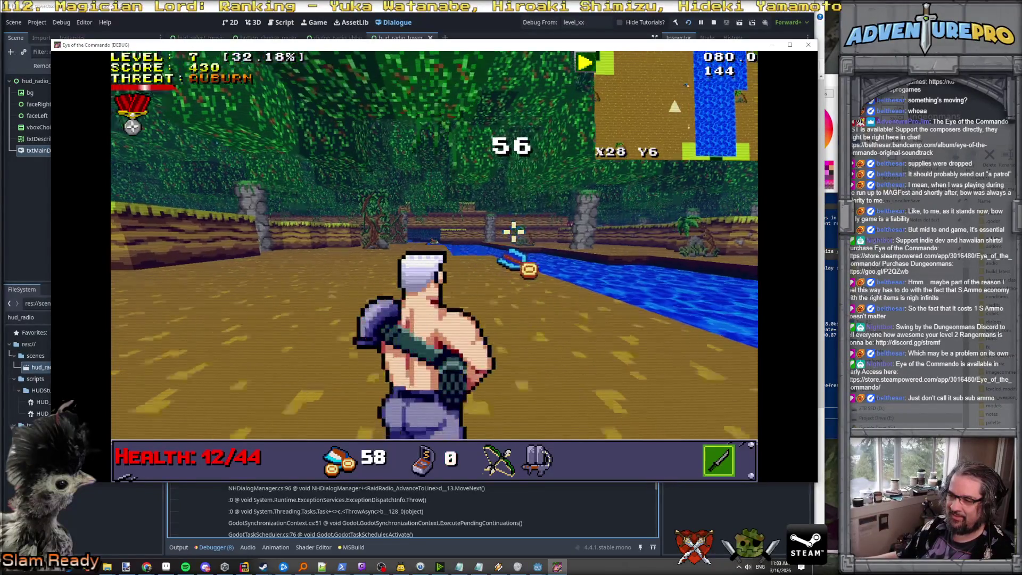
pyautogui.press('Up')
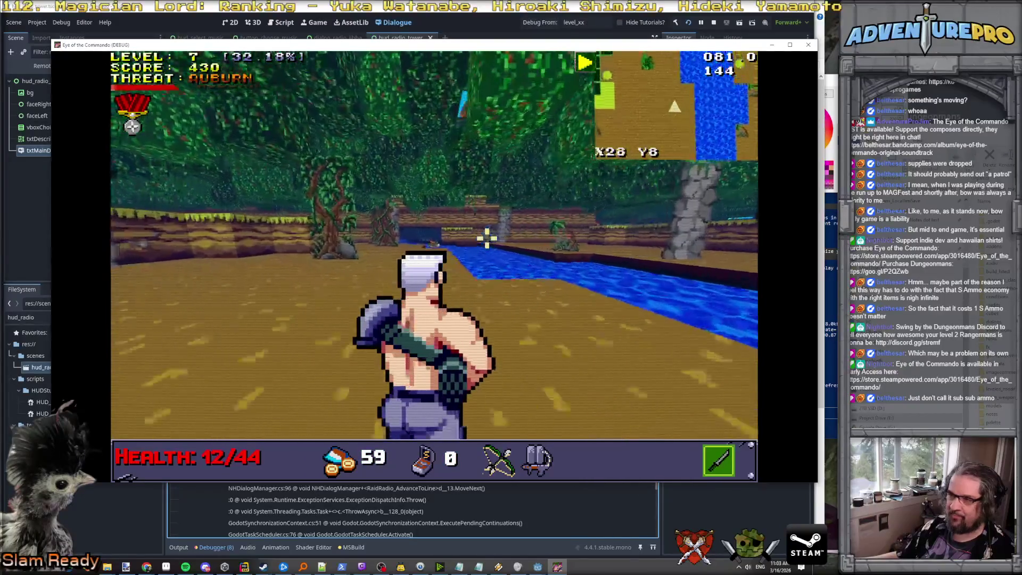
pyautogui.press('Up')
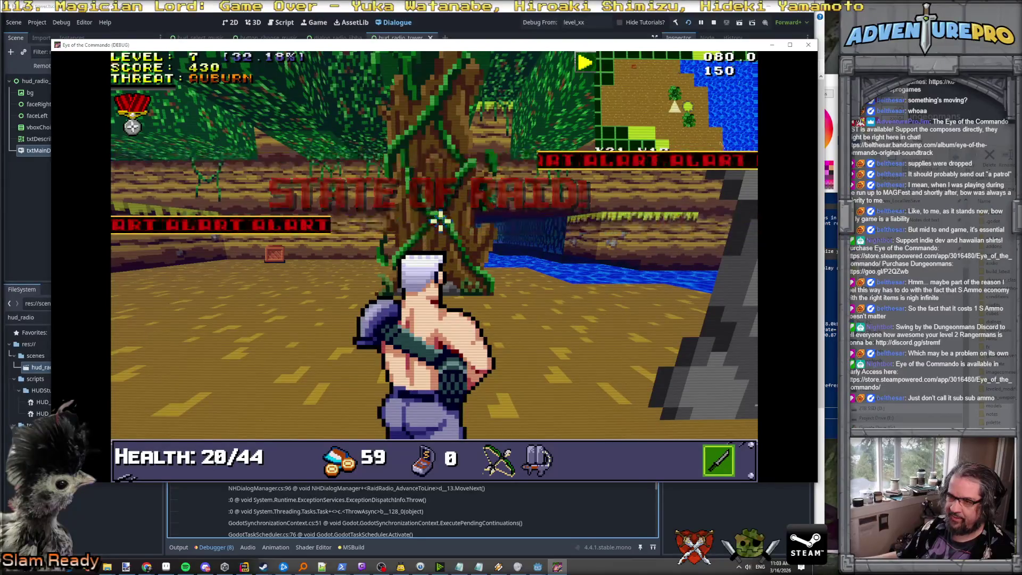
# Step: Move into the dirt clearing, kill the Nitro Enforcer, and shoot the Nitro Tosser
pyautogui.press('Up')
pyautogui.press('Up')
pyautogui.press('Right')
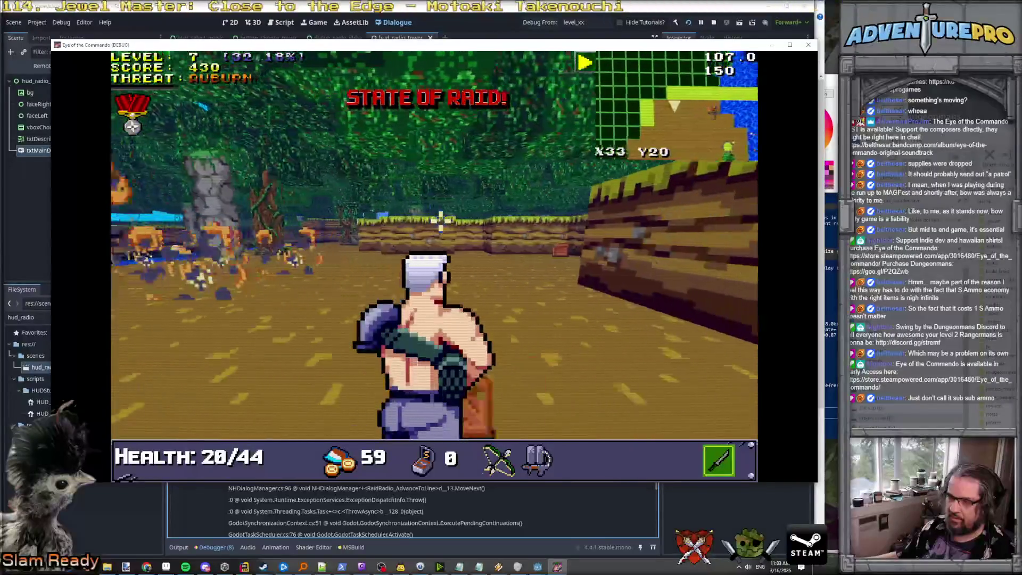
pyautogui.press('Up')
pyautogui.press('Left')
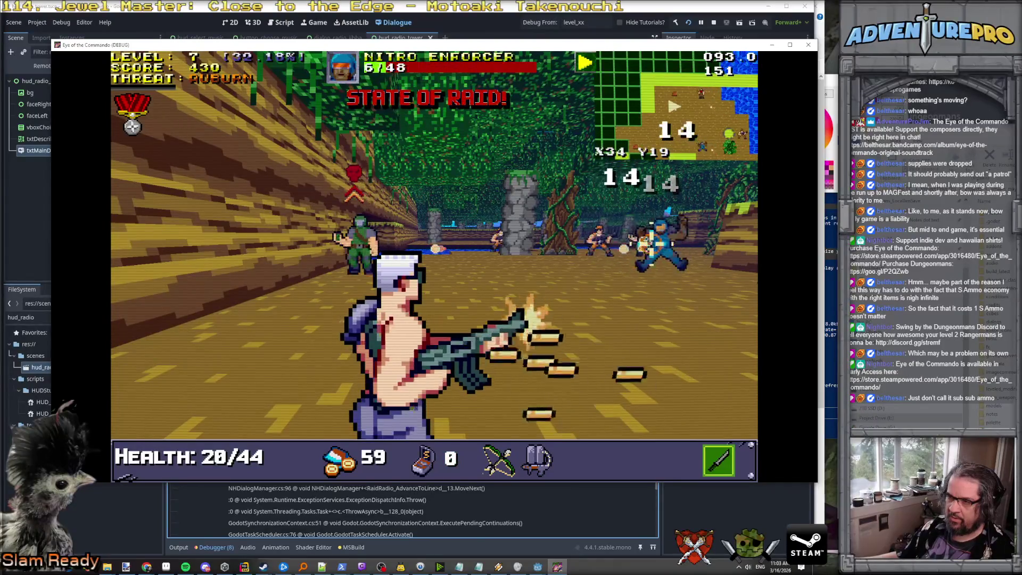
pyautogui.press('Up')
pyautogui.press('Left')
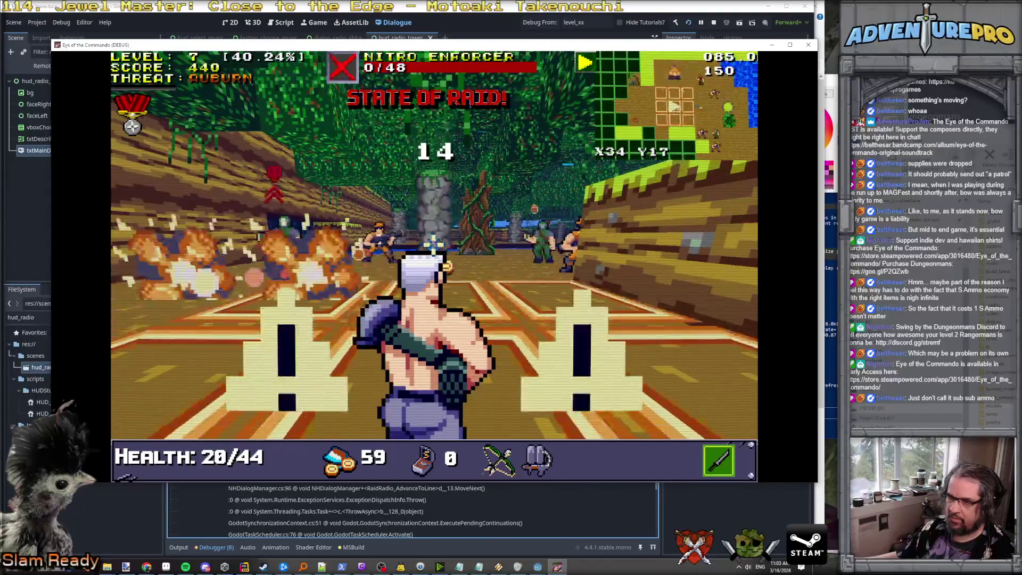
pyautogui.press('Up')
pyautogui.press('Right')
pyautogui.press('ctrl')
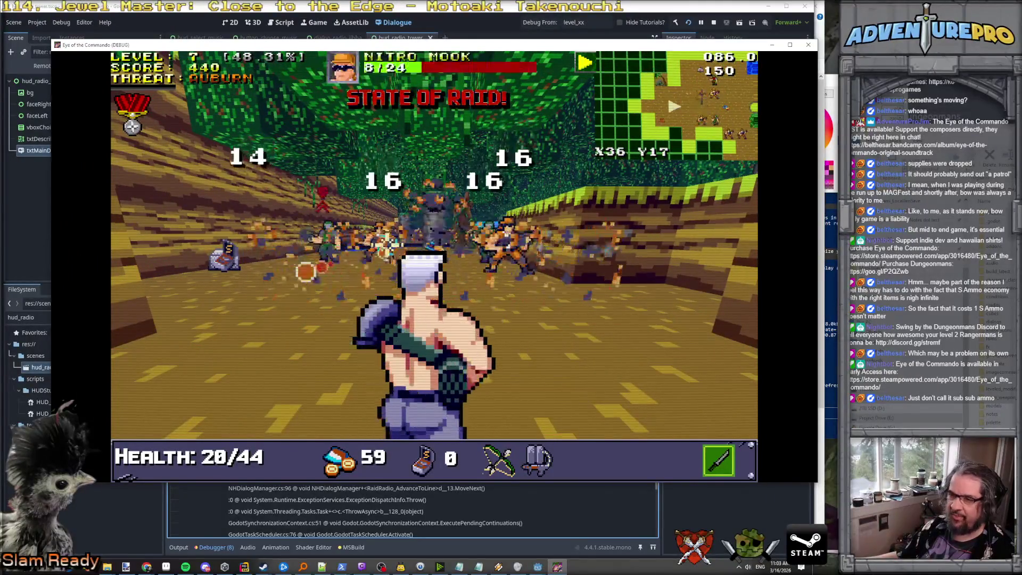
# Step: Grab the health pickup for 36/44, then hit the enemies until LEVEL UP! appears
pyautogui.press('Down')
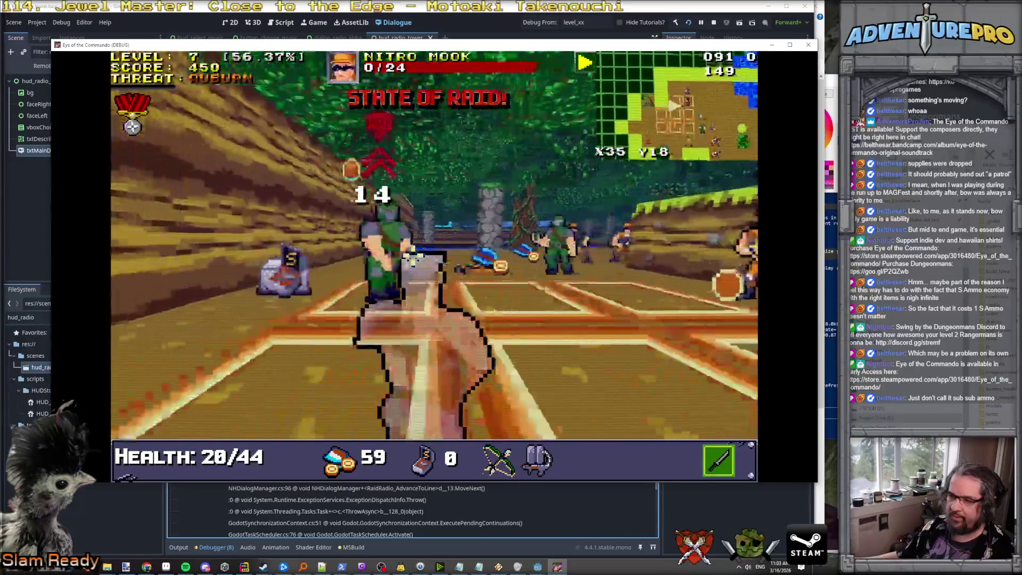
pyautogui.press('Down')
pyautogui.press('Right')
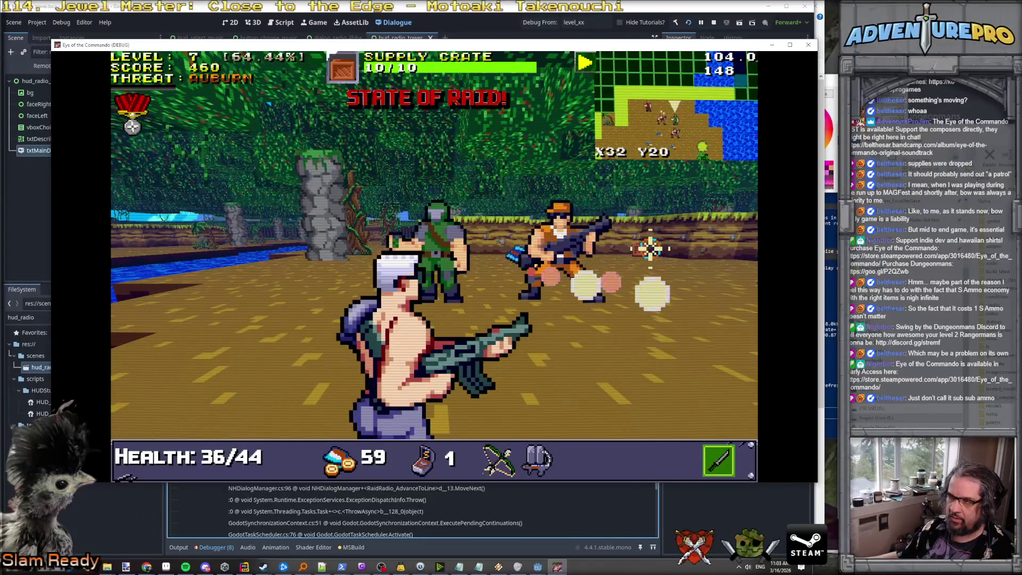
pyautogui.press('Down')
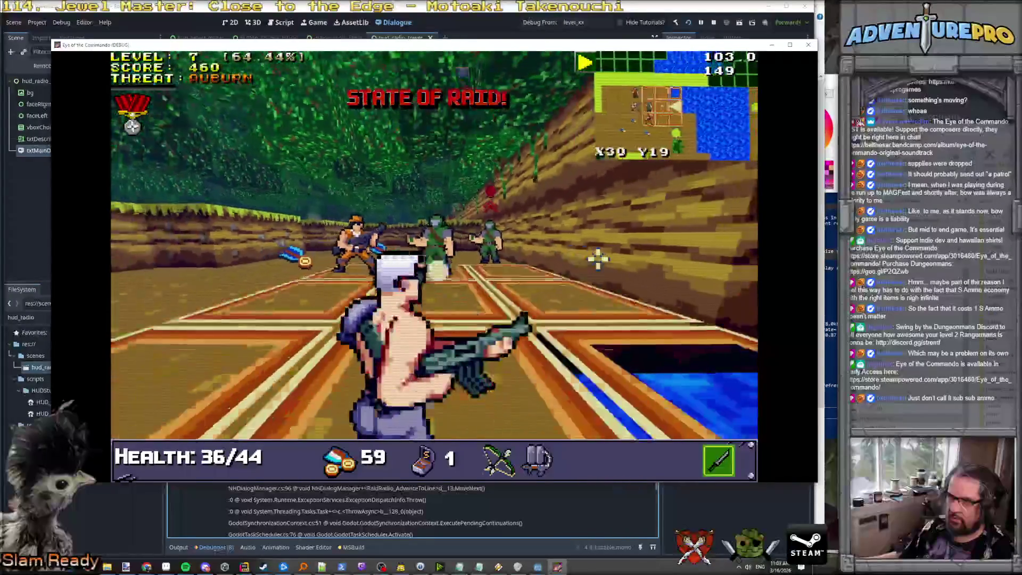
pyautogui.press('Left')
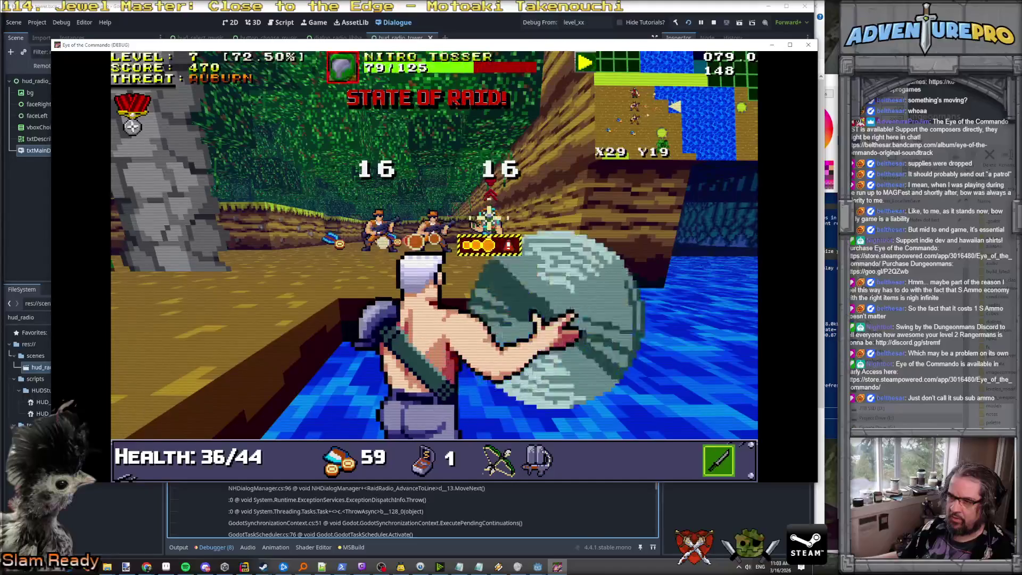
pyautogui.press('Right')
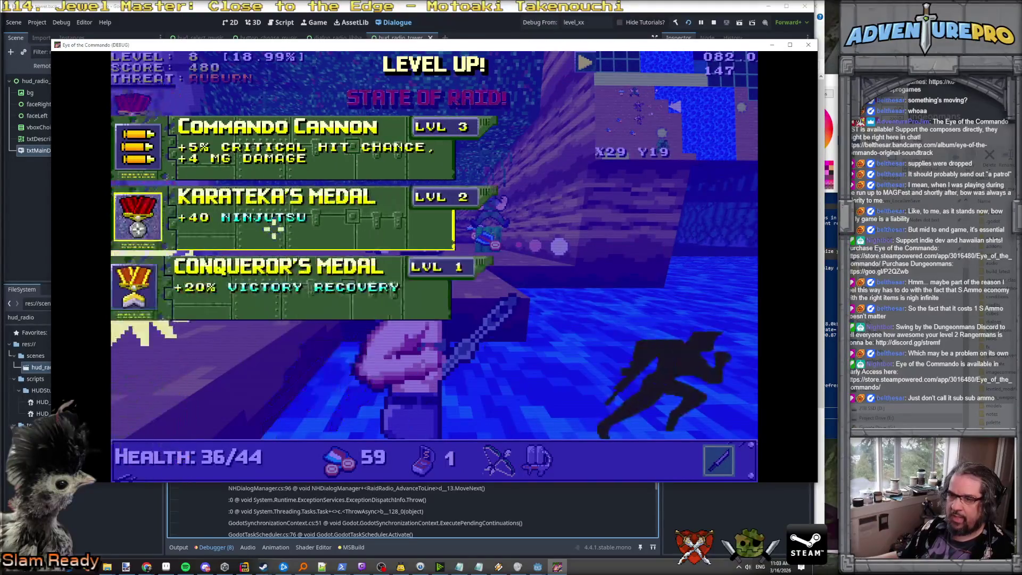
# Step: Select the Conqueror's Medal perk and turn back to hit the Nitro Mook
pyautogui.press('Down')
pyautogui.press('Return')
pyautogui.press('Right')
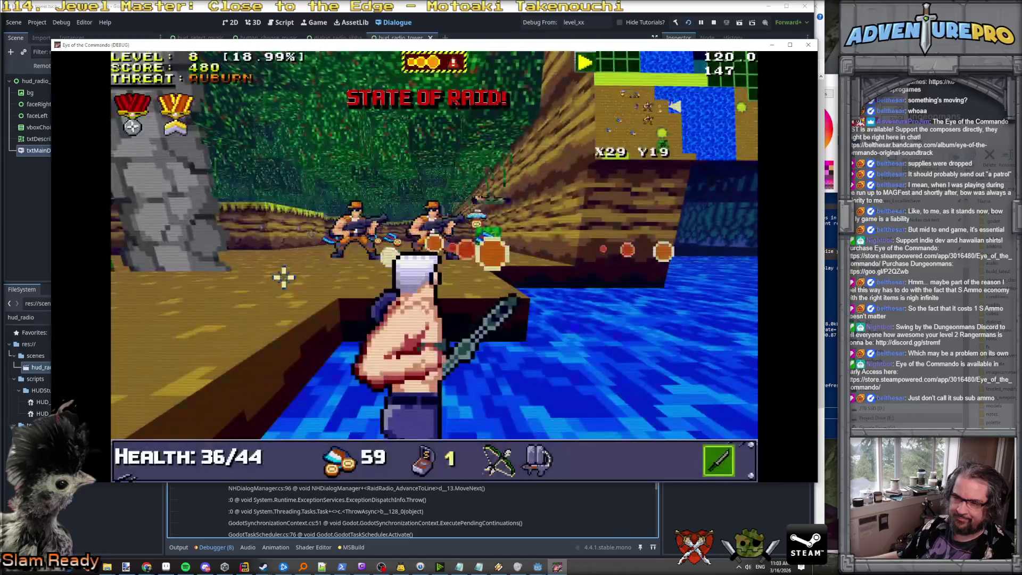
pyautogui.press('Left')
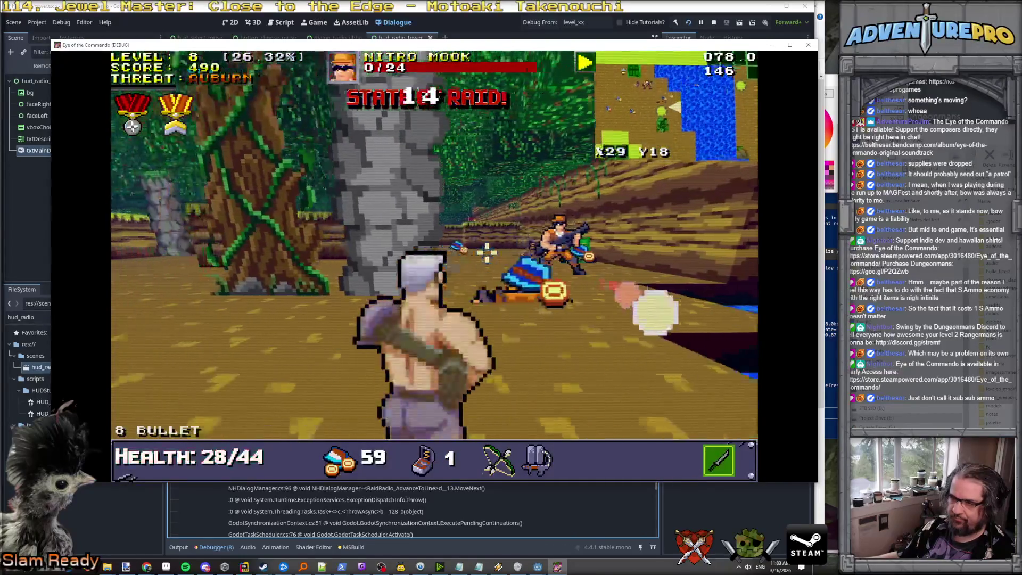
# Step: Collect the Great Freedom Medal and the ammo pickups, bringing bullets to 76
pyautogui.press('Left')
pyautogui.press('Up')
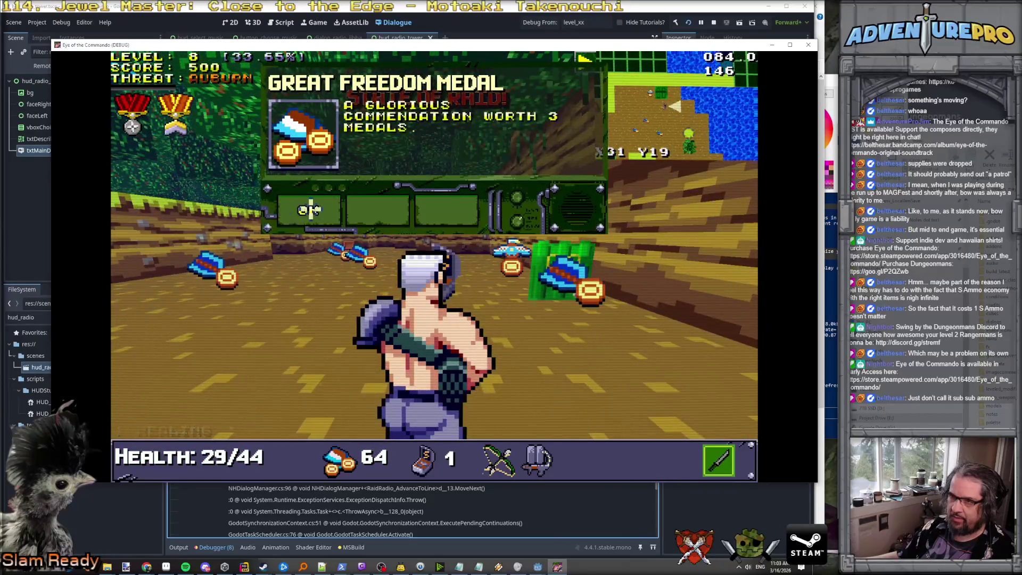
pyautogui.click(309, 209)
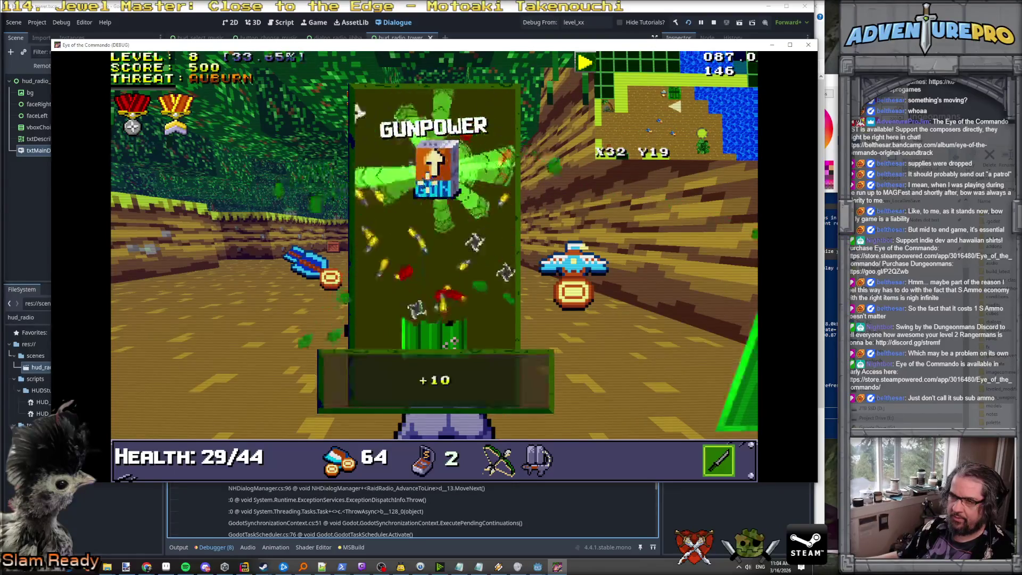
pyautogui.press('Up')
pyautogui.press('Left')
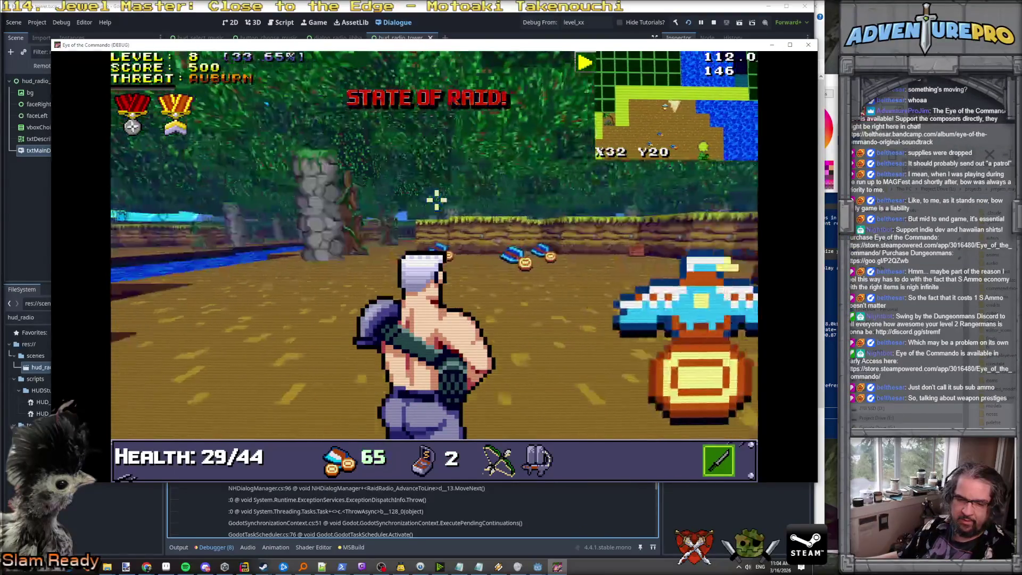
pyautogui.press('Up')
pyautogui.press('Right')
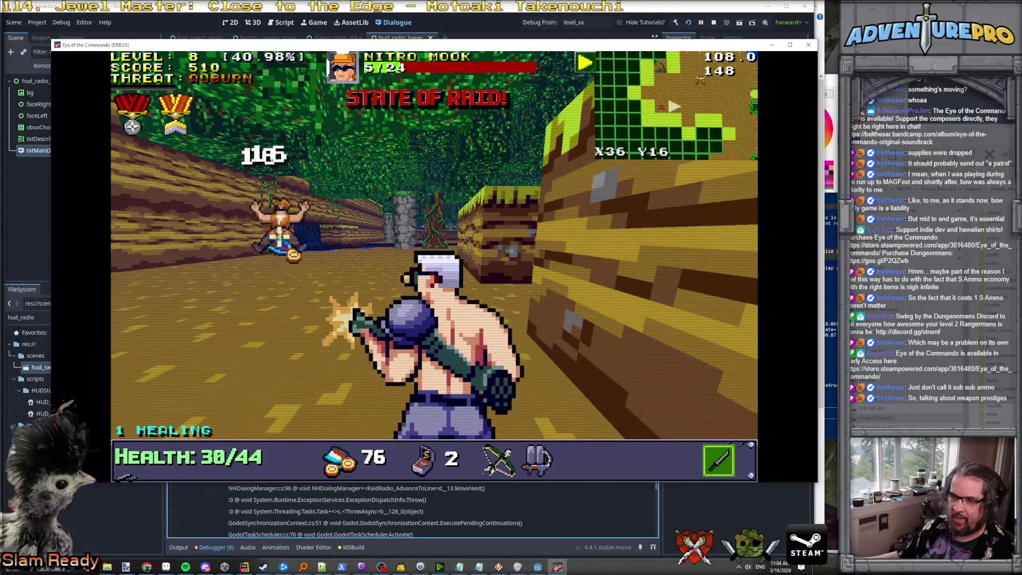
# Step: Kill the Nitro Mook, collect the ammo pickup, and head past the stone pillar to the riverbank
pyautogui.press('Left')
pyautogui.press('Up')
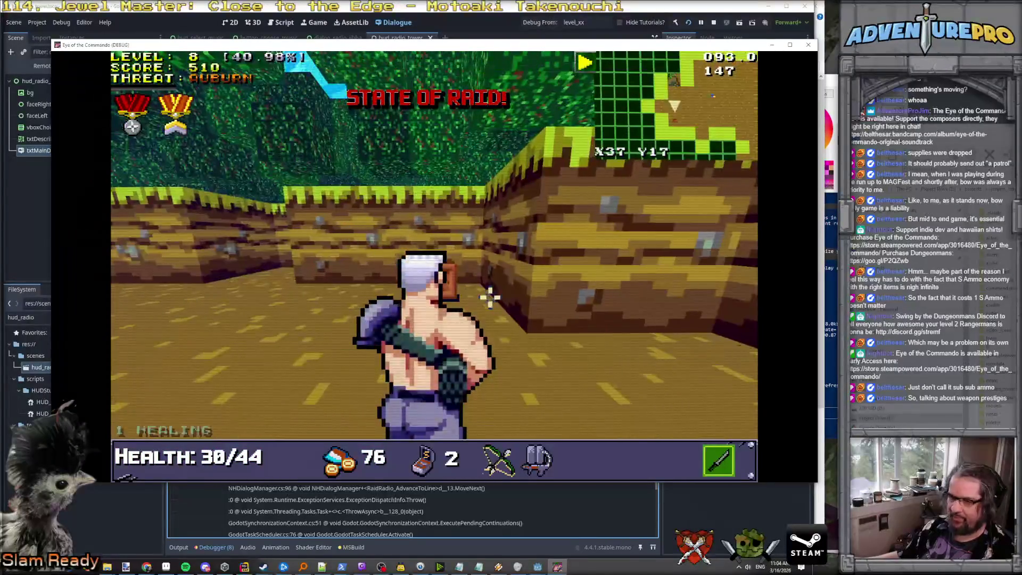
pyautogui.press('Right')
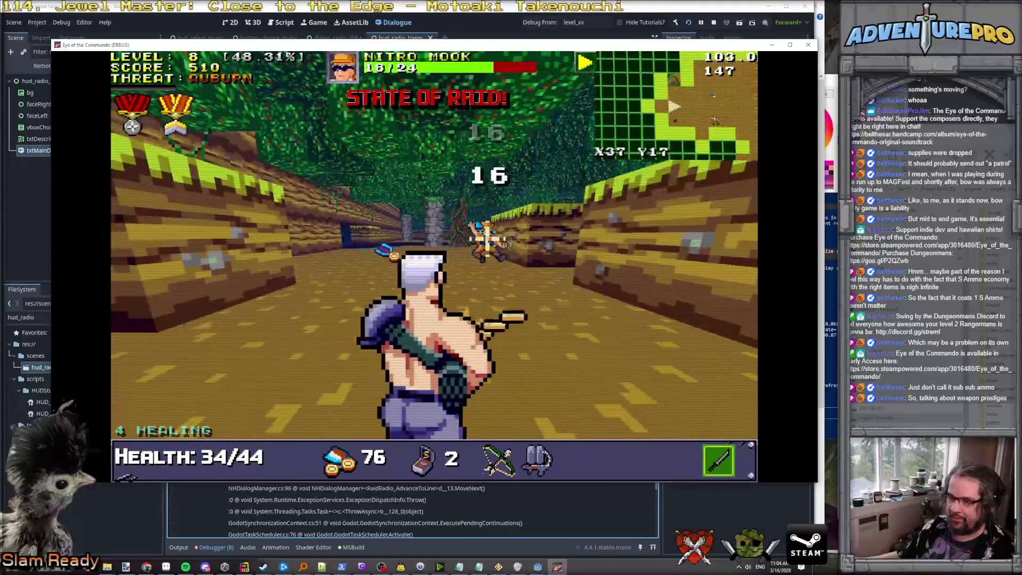
pyautogui.press('Up')
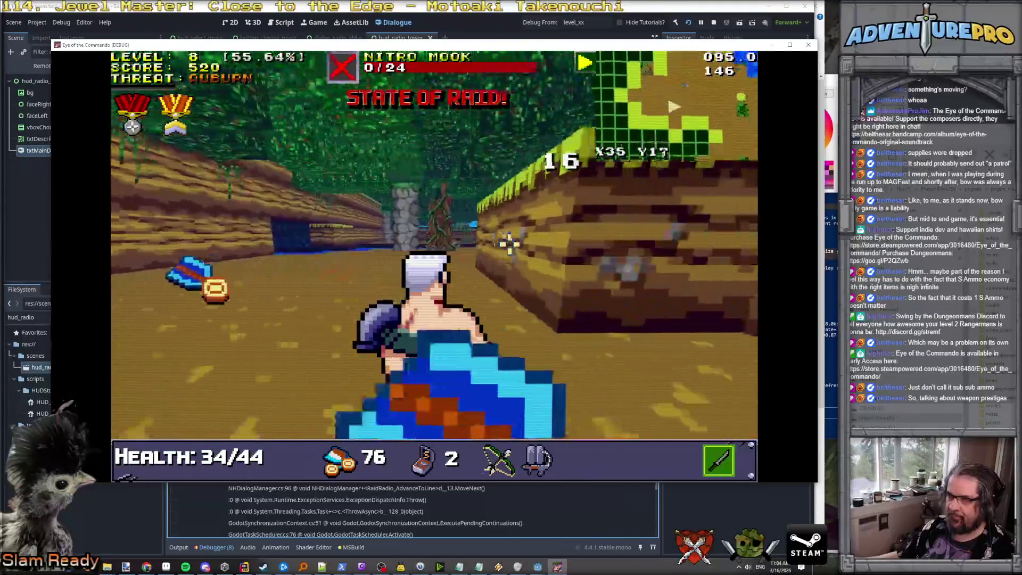
pyautogui.press('Right')
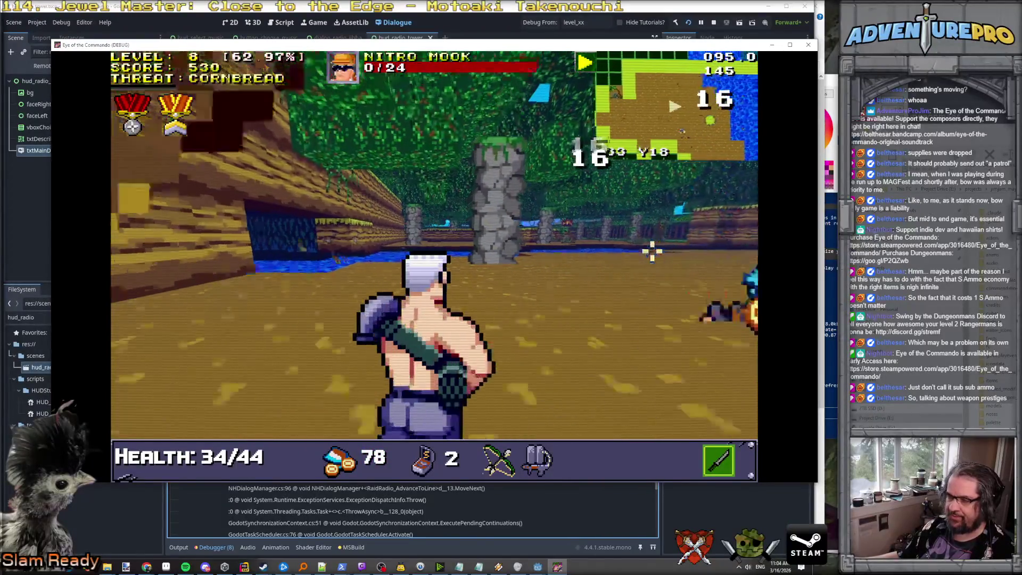
pyautogui.press('Up')
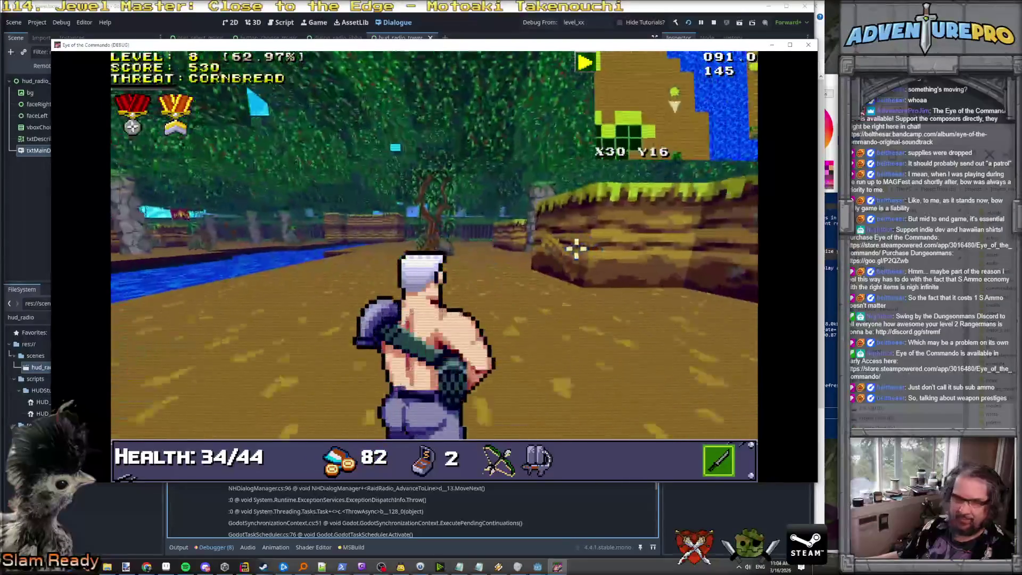
pyautogui.press('Up')
pyautogui.press('Right')
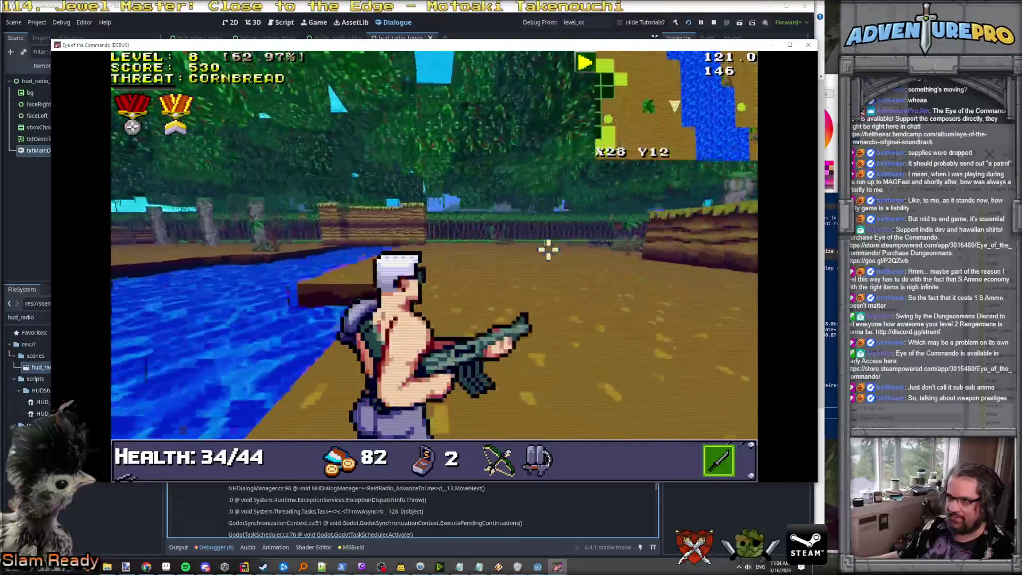
# Step: Fire at the distant enemy, then close in through the jungle on the Nitro Mook
pyautogui.press('Up')
pyautogui.press('Left')
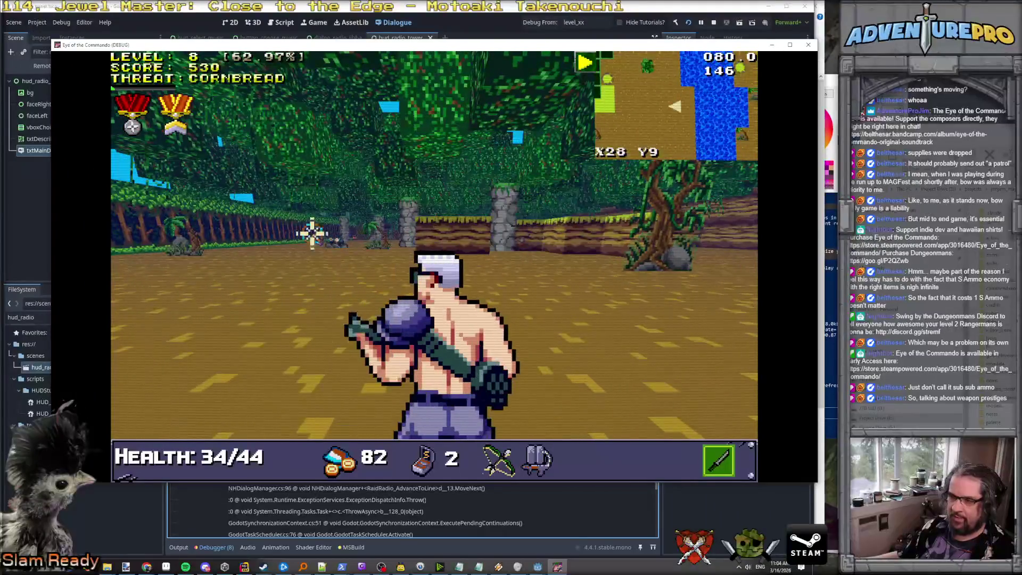
pyautogui.click(312, 233)
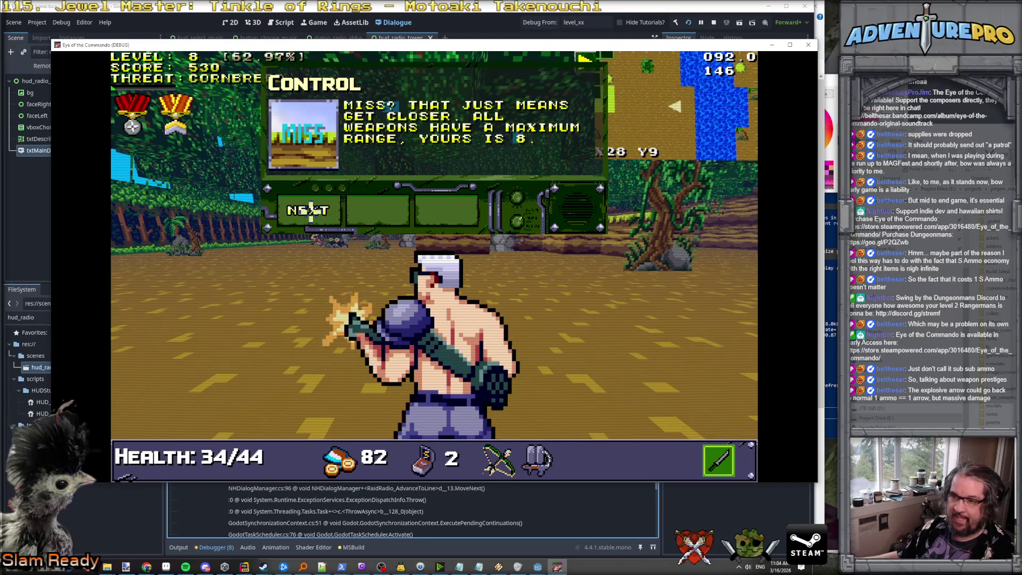
pyautogui.press('Up')
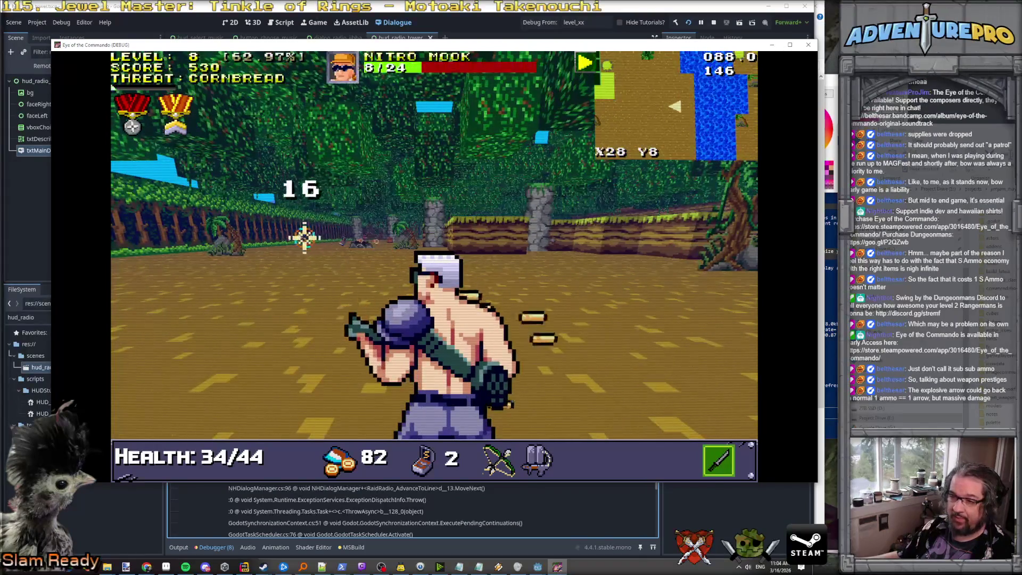
pyautogui.press('Up')
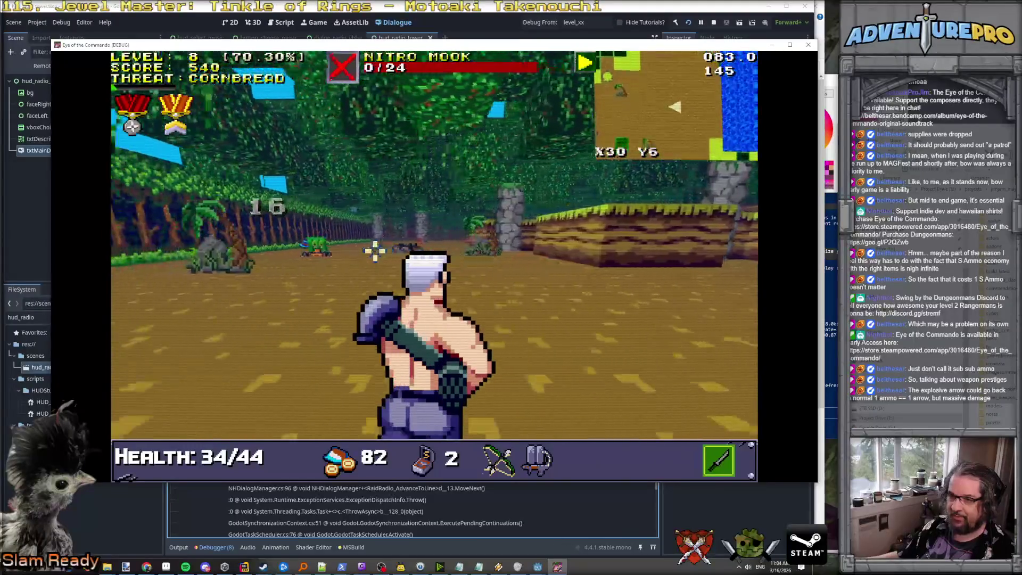
pyautogui.press('Right')
pyautogui.press('Up')
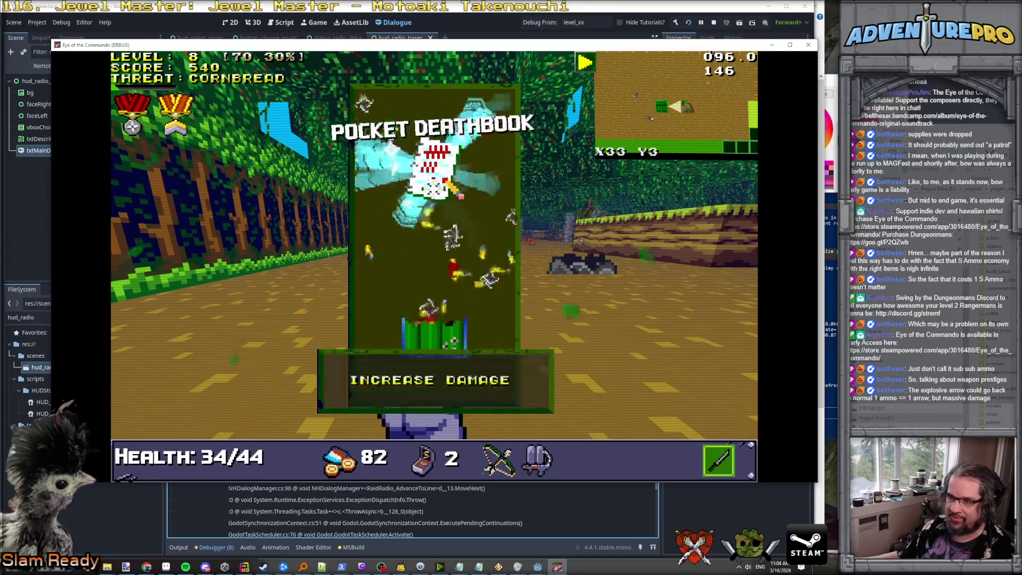
# Step: Dismiss the Pocket Deathbook notice, shoot the first Nitro Mooks and collect the healing item
pyautogui.press('Up')
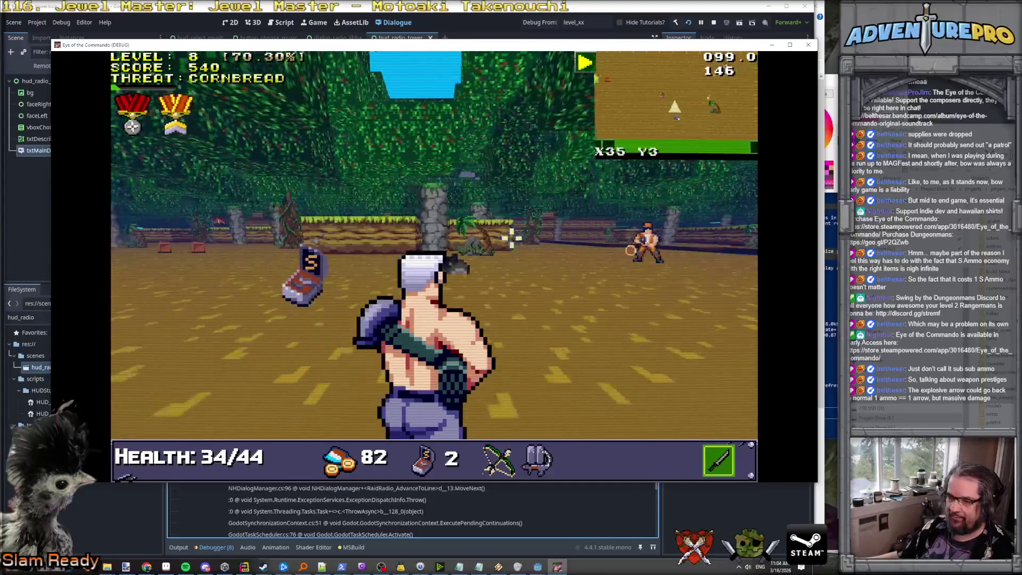
pyautogui.press('Left')
pyautogui.press('Up')
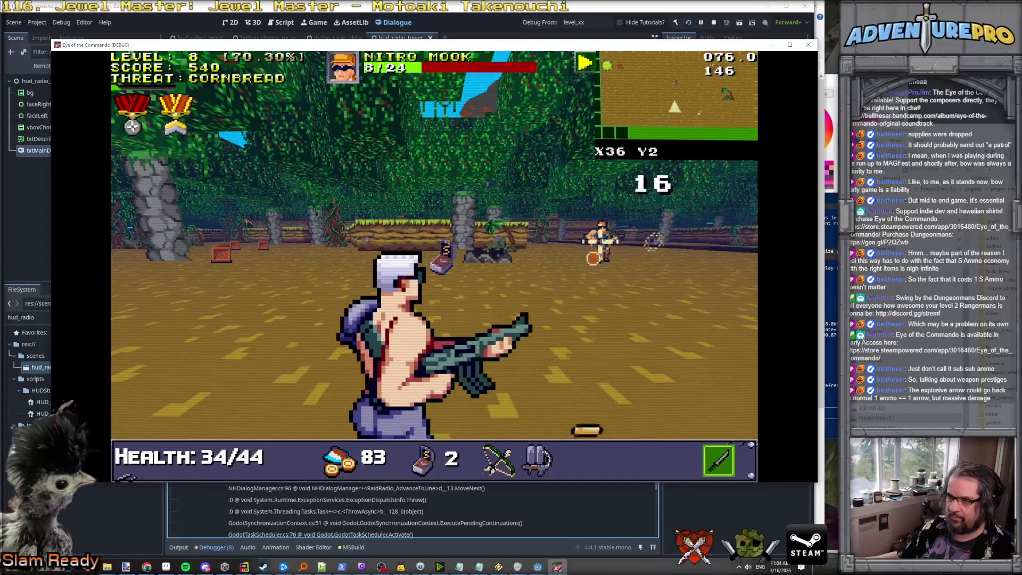
pyautogui.click(655, 241)
pyautogui.press('Up')
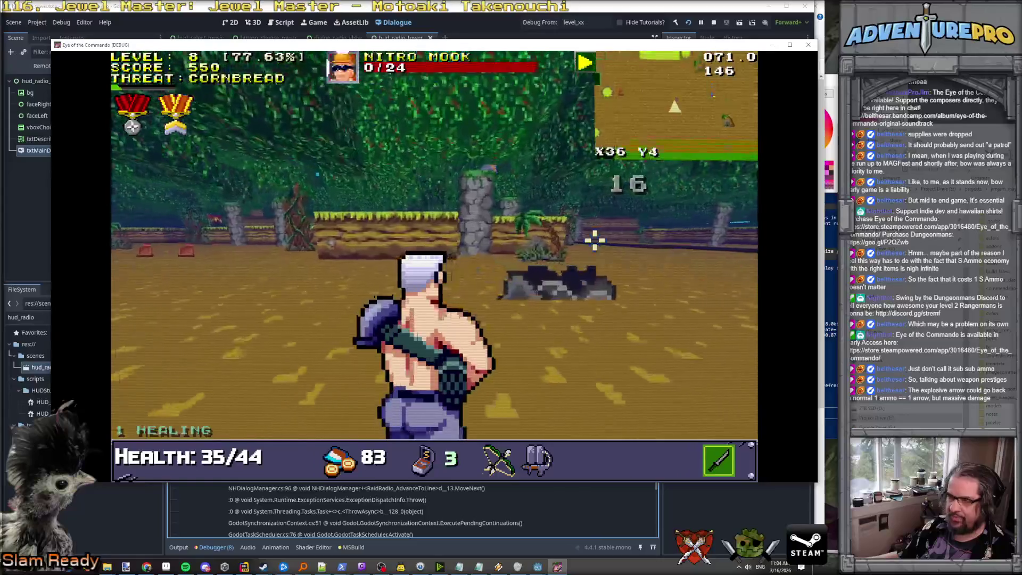
pyautogui.press('Right')
pyautogui.click(515, 241)
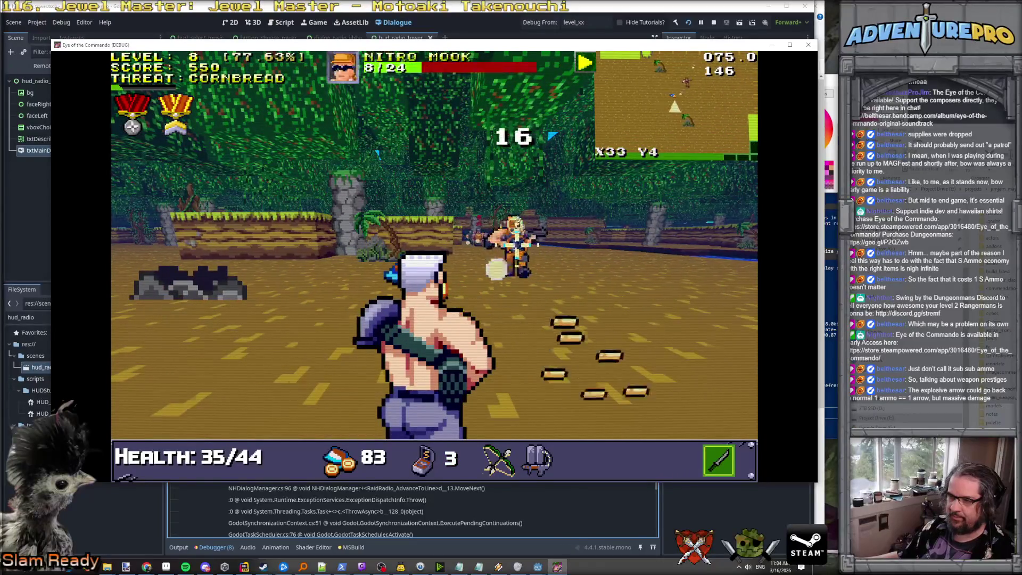
# Step: Strafe to finish the last Nitro Mook, grab the ammo pickup and advance on the Nitro Heavy
pyautogui.press('Left')
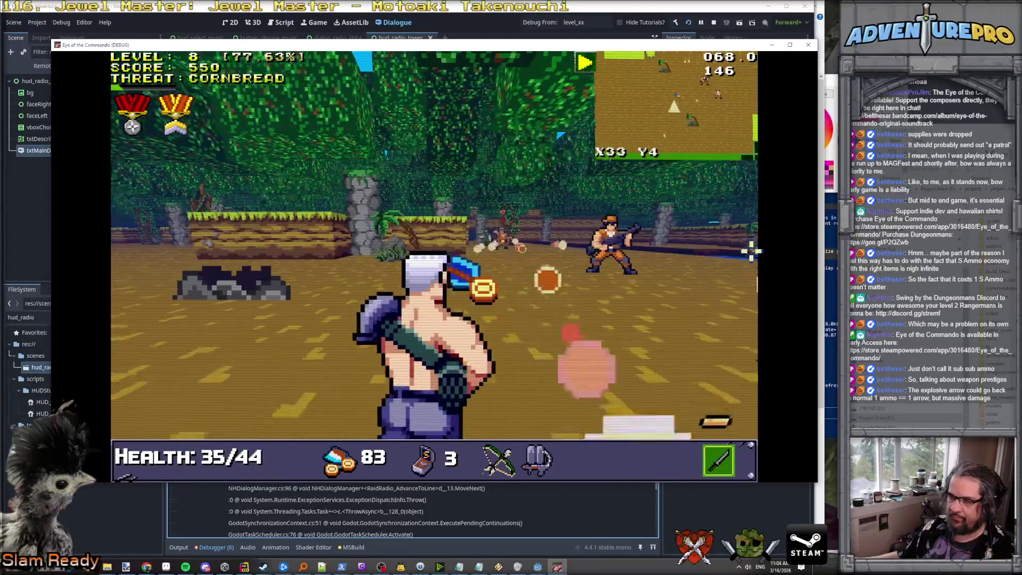
pyautogui.press('Right')
pyautogui.press('Right')
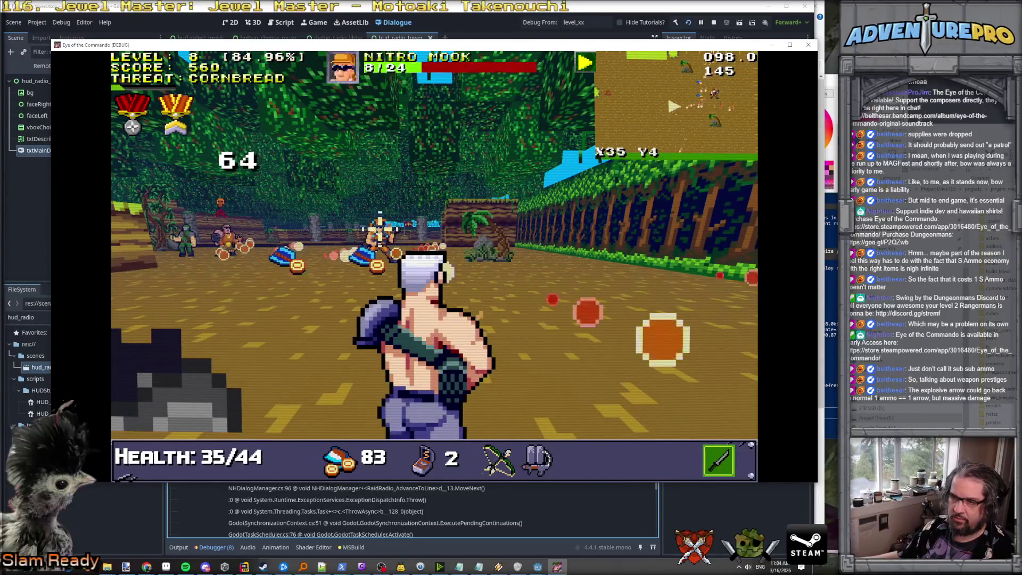
pyautogui.press('Left')
pyautogui.press('Up')
pyautogui.press('Right')
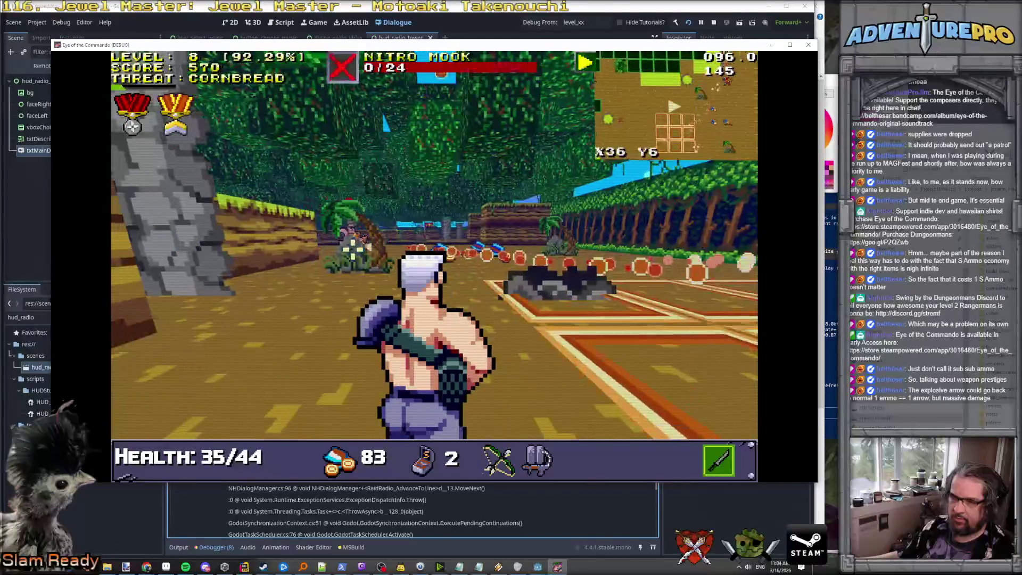
pyautogui.press('Left')
pyautogui.press('Right')
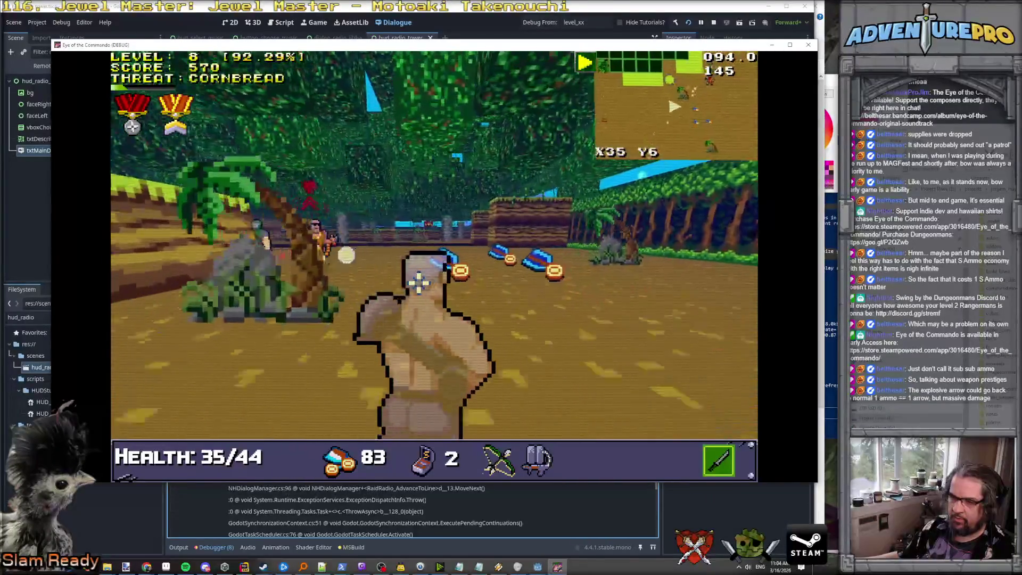
pyautogui.press('Right')
pyautogui.press('Up')
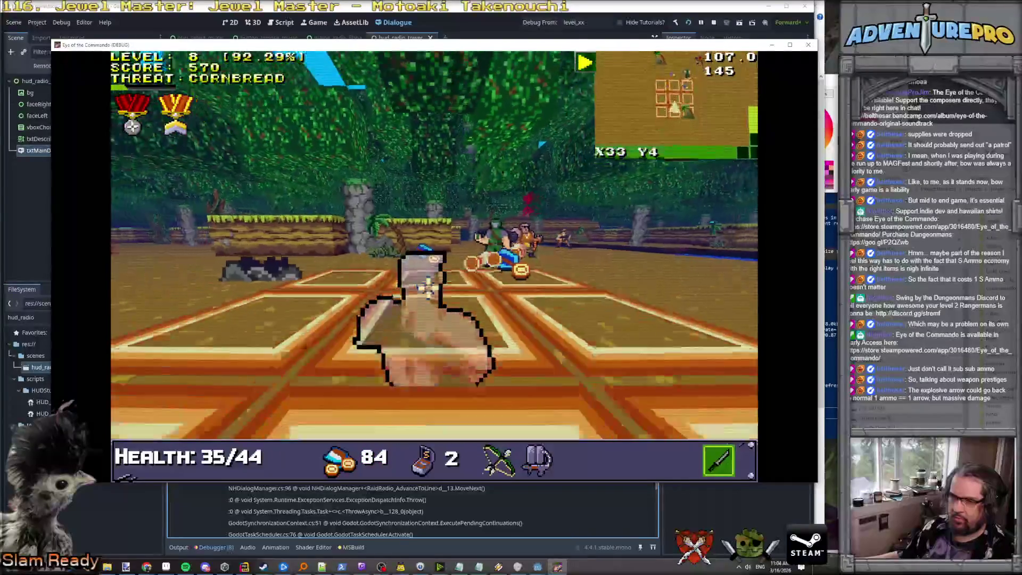
pyautogui.press('Left')
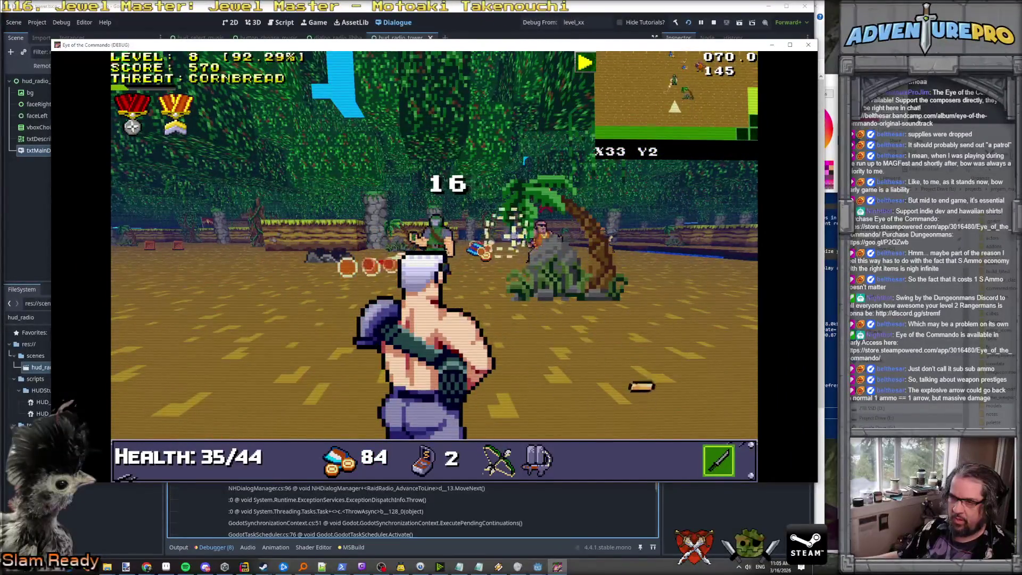
pyautogui.press('Up')
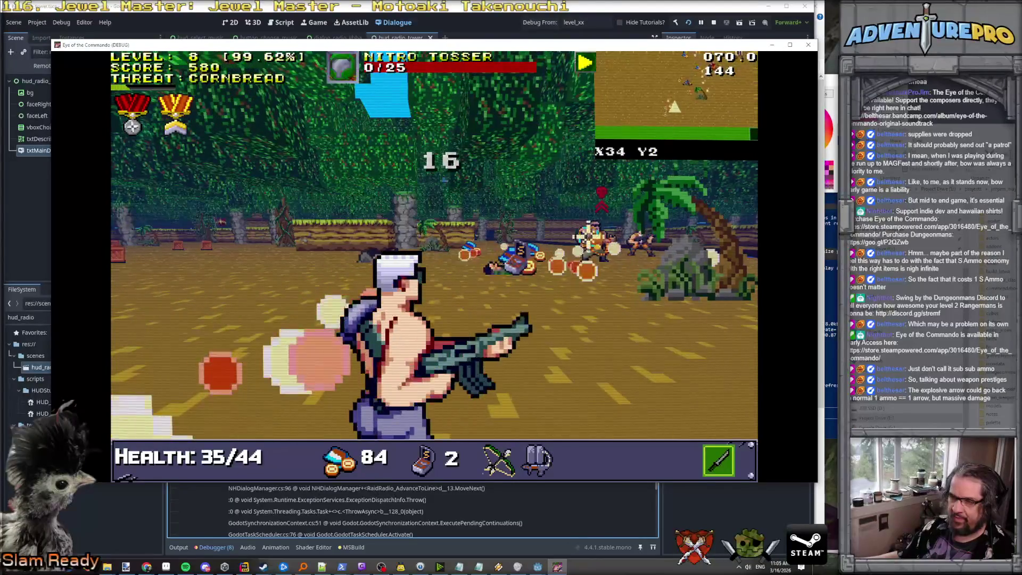
pyautogui.press('Up')
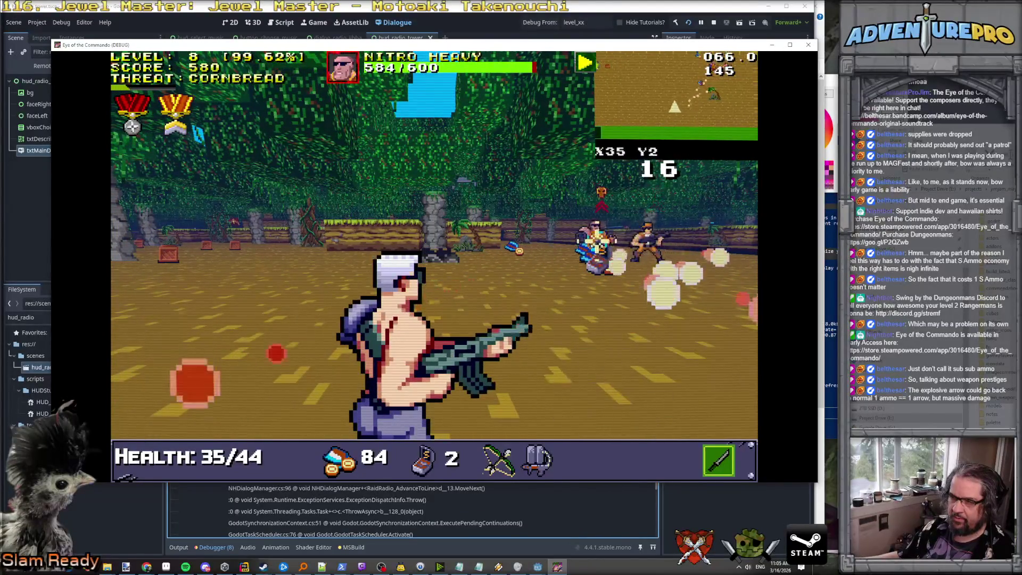
# Step: Shoot the Nitro Heavy with the bow, then swap back to the gun and keep firing
pyautogui.press('Up')
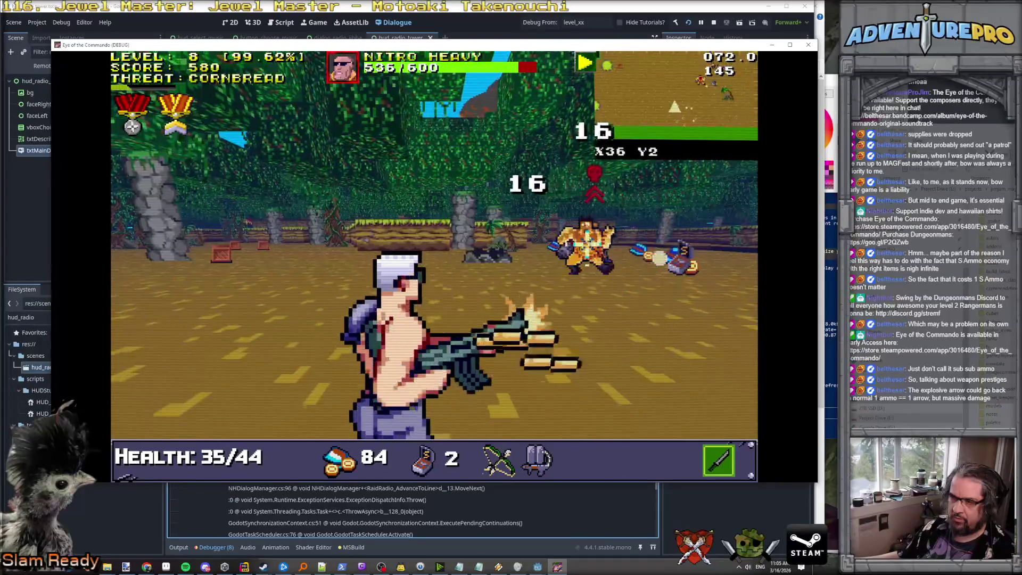
pyautogui.press('e')
pyautogui.press('space')
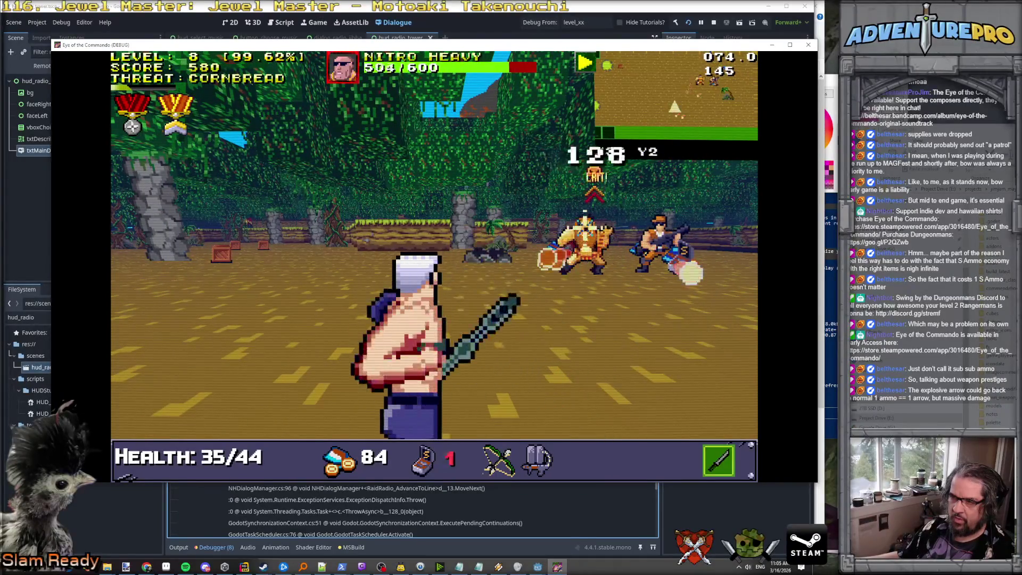
pyautogui.press('Up')
pyautogui.press('e')
pyautogui.press('space')
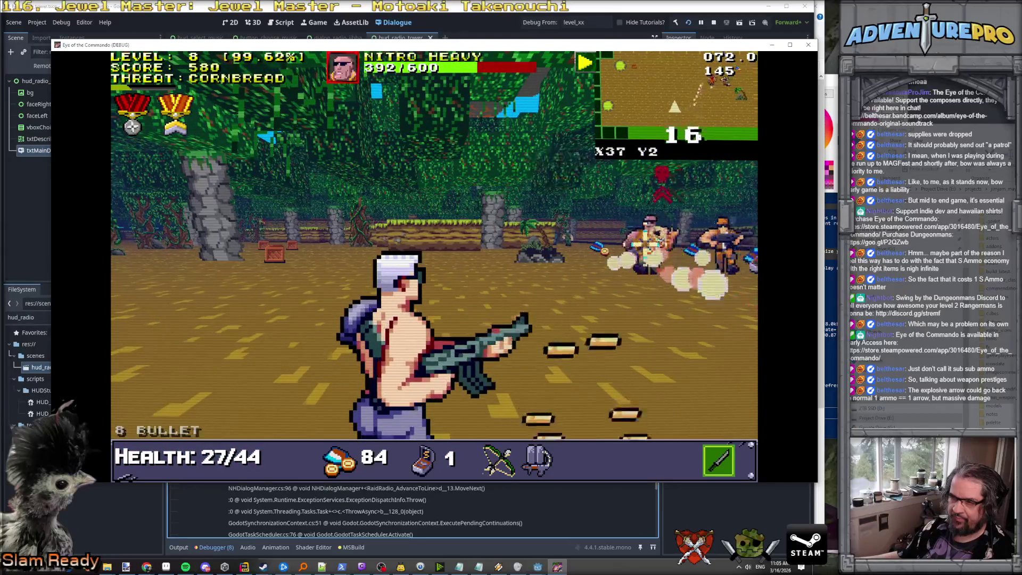
pyautogui.press('Up')
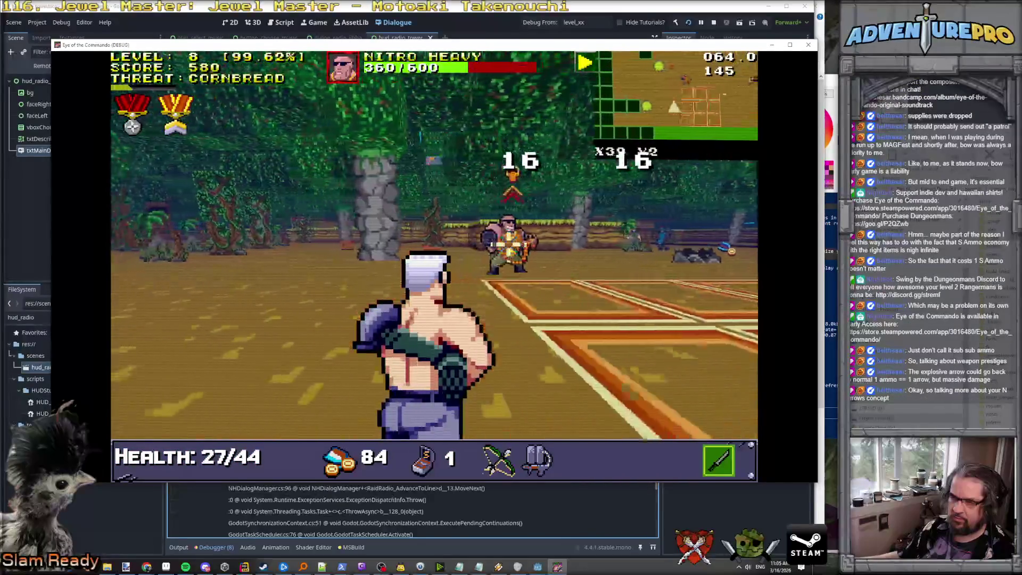
# Step: Push in, sidestep and fire, then retreat and punch the Nitro Enforcer with health at 19/44
pyautogui.press('Up')
pyautogui.press('Up')
pyautogui.press('Up')
pyautogui.press('space')
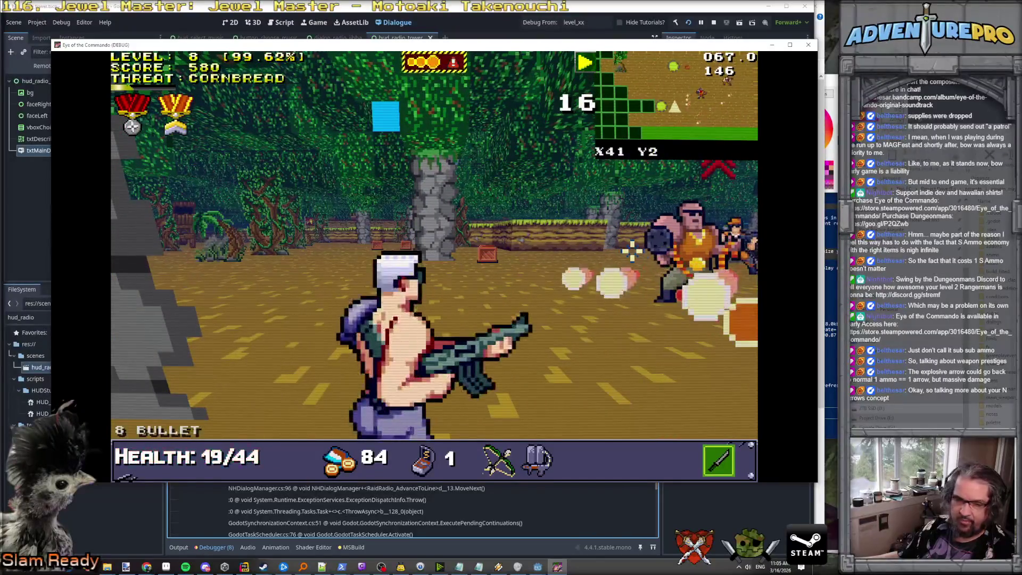
pyautogui.press('Right')
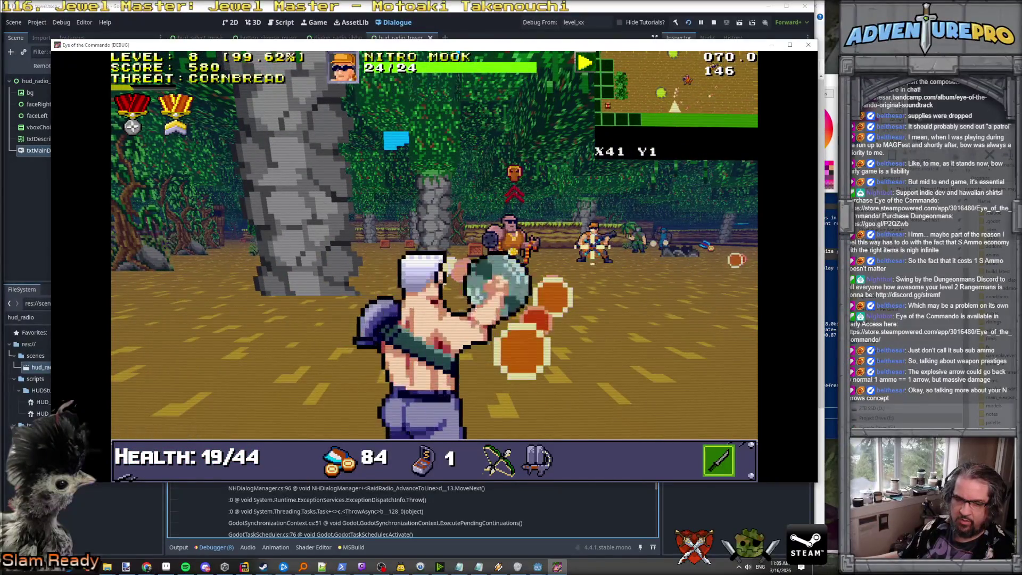
pyautogui.press('Right')
pyautogui.press('space')
pyautogui.press('Down')
pyautogui.press('Down')
pyautogui.press('Down')
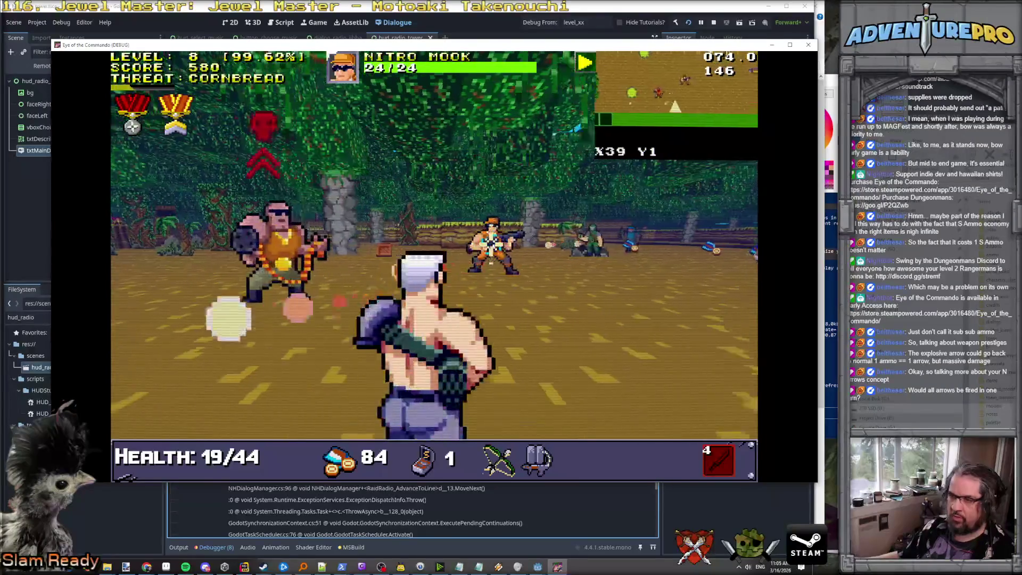
pyautogui.press('Down')
pyautogui.press('Down')
pyautogui.press('Down')
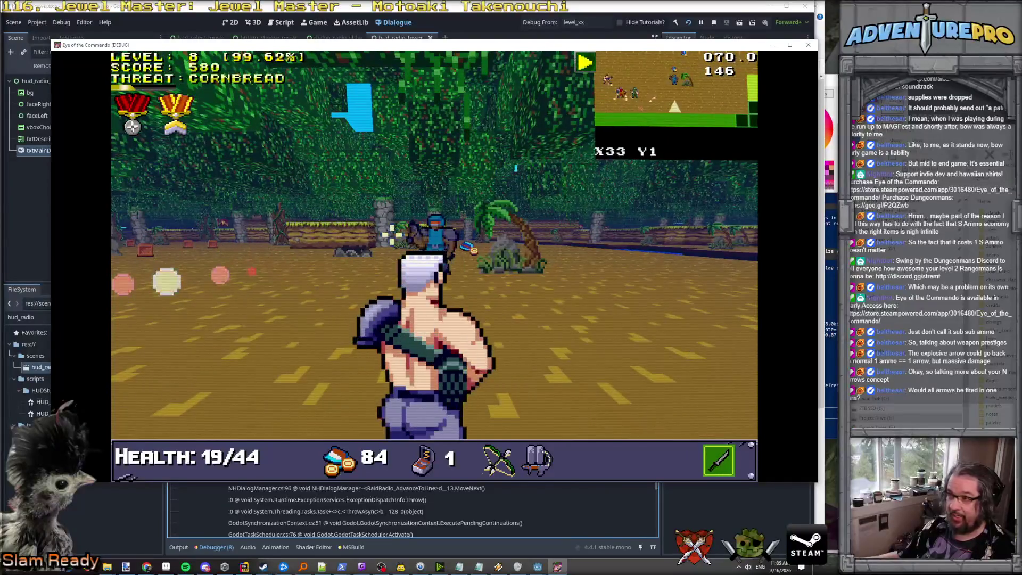
pyautogui.press('Down')
pyautogui.press('space')
pyautogui.press('space')
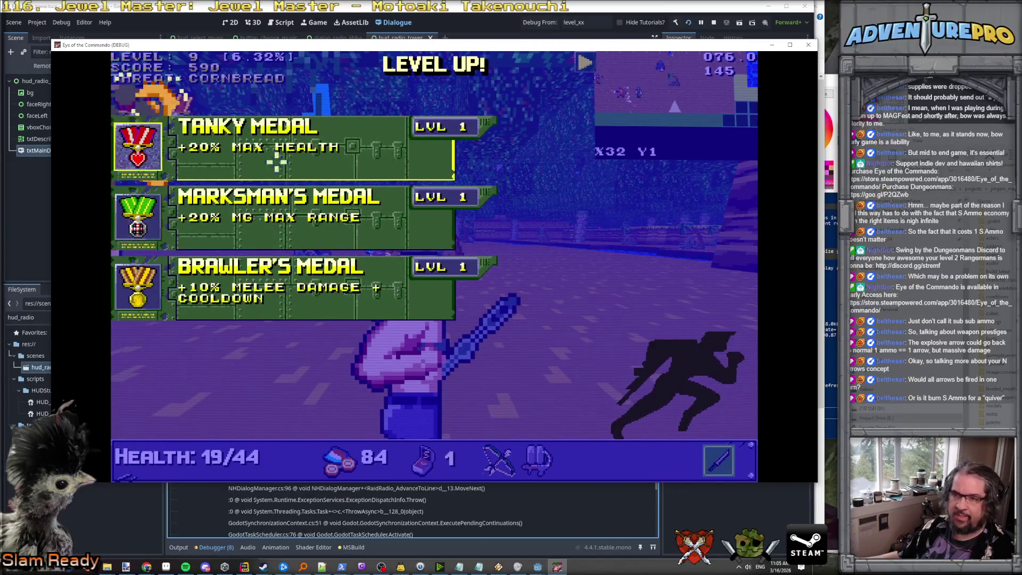
# Step: Take the Brawler's Medal upgrade, attack ahead, and strafe right along the jungle path
pyautogui.click(242, 285)
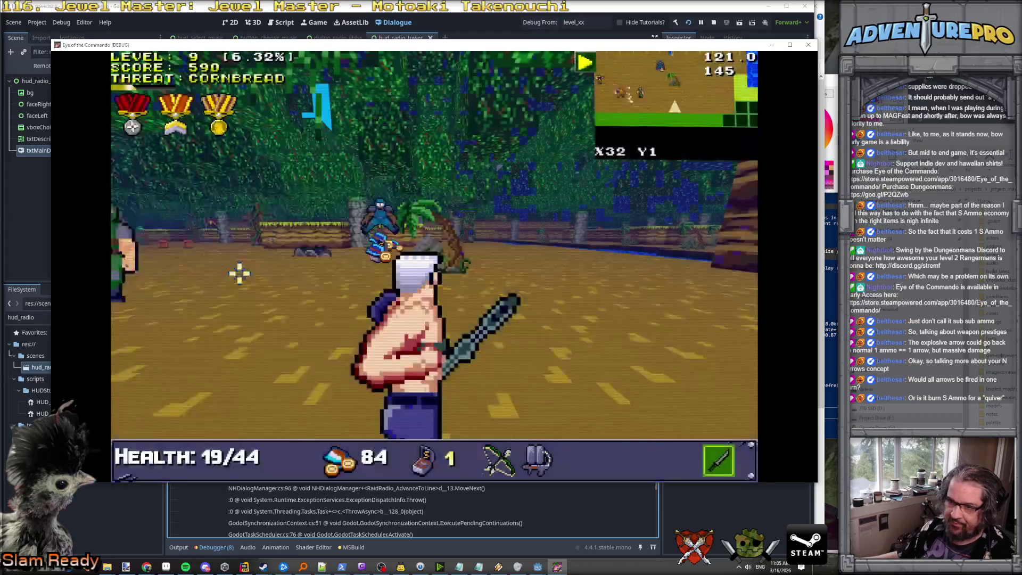
pyautogui.press('w')
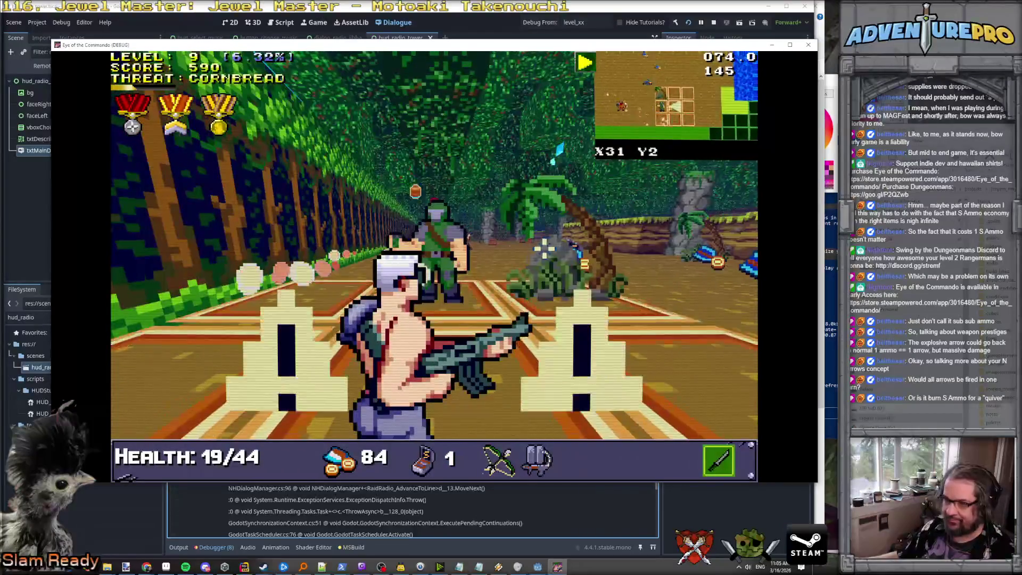
pyautogui.click(461, 244)
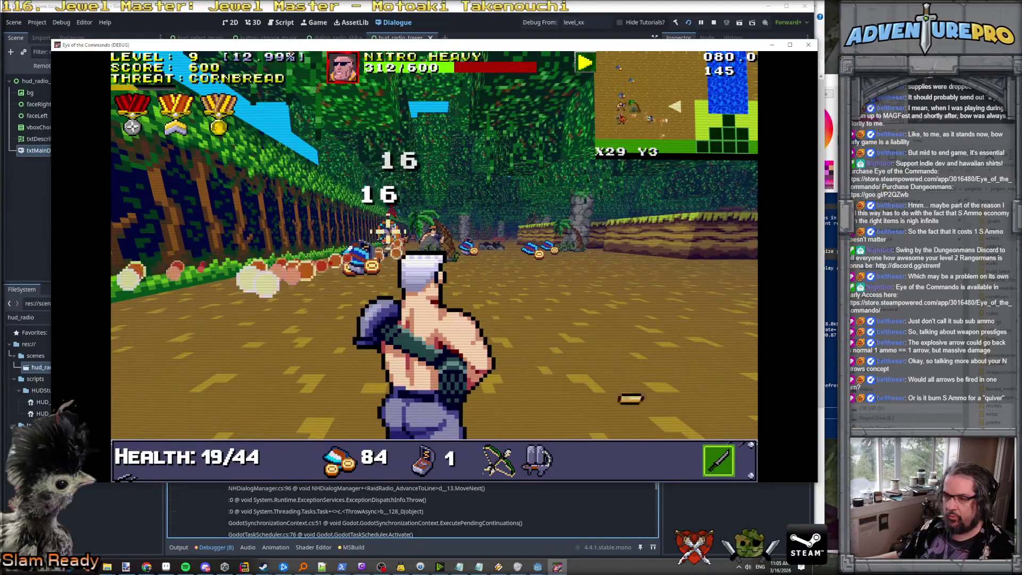
pyautogui.press('d')
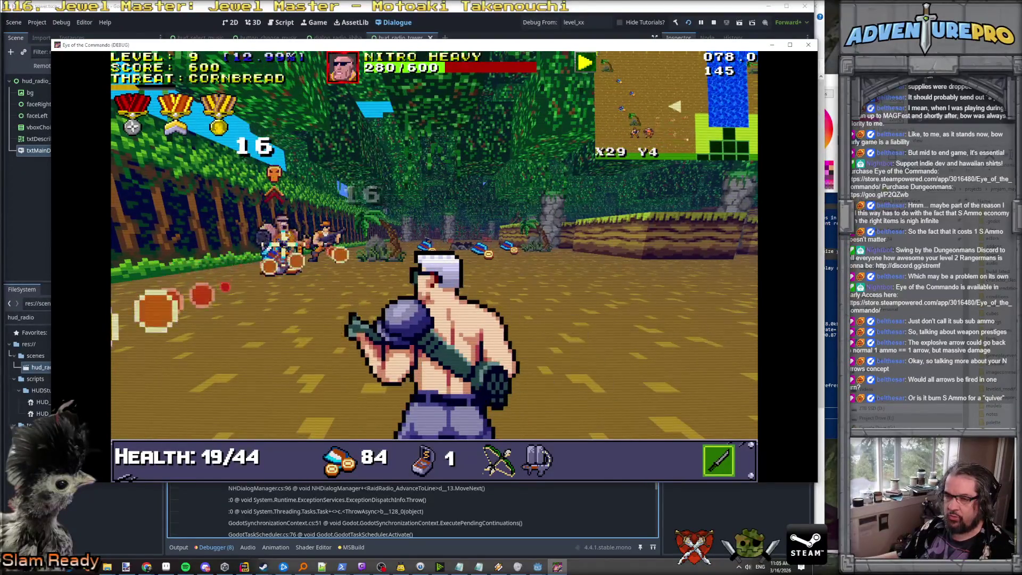
pyautogui.press('d')
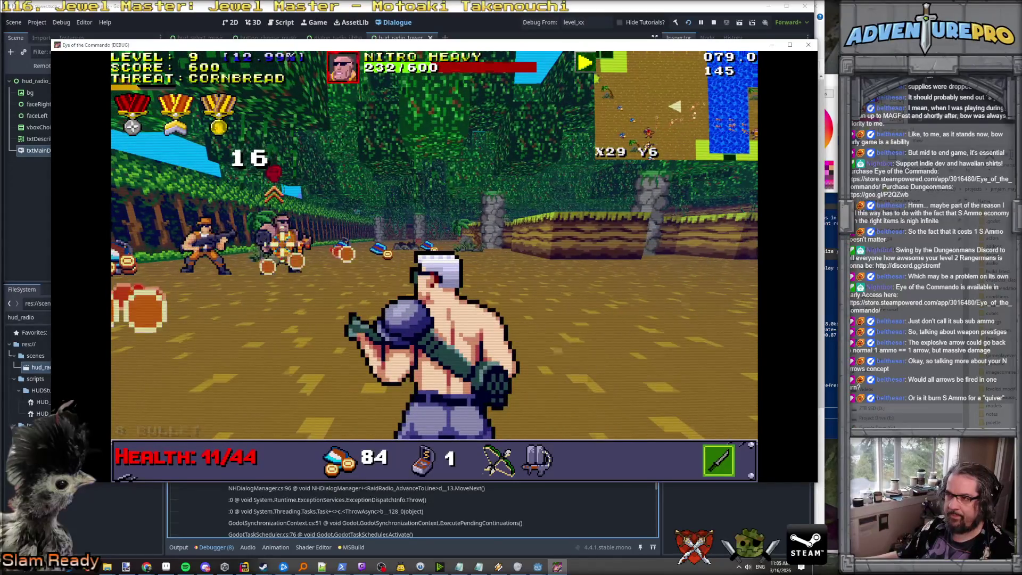
# Step: Advance down the path, knife the nearby enemy, and fire the bow at Nitro Heavy
pyautogui.press('w')
pyautogui.press('d')
pyautogui.press('w')
pyautogui.press('w')
pyautogui.press('w')
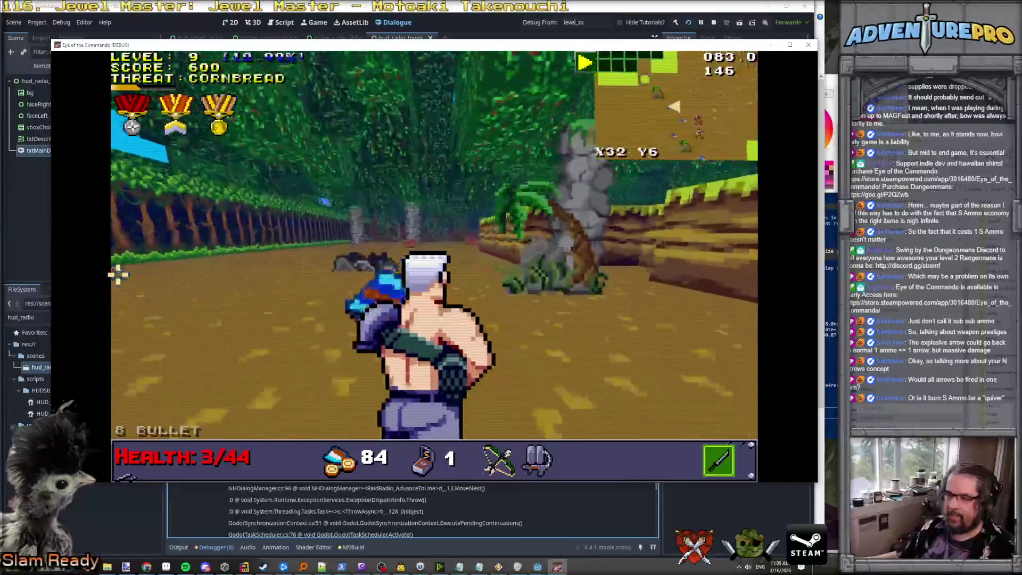
pyautogui.press('Right')
pyautogui.press('w')
pyautogui.press('w')
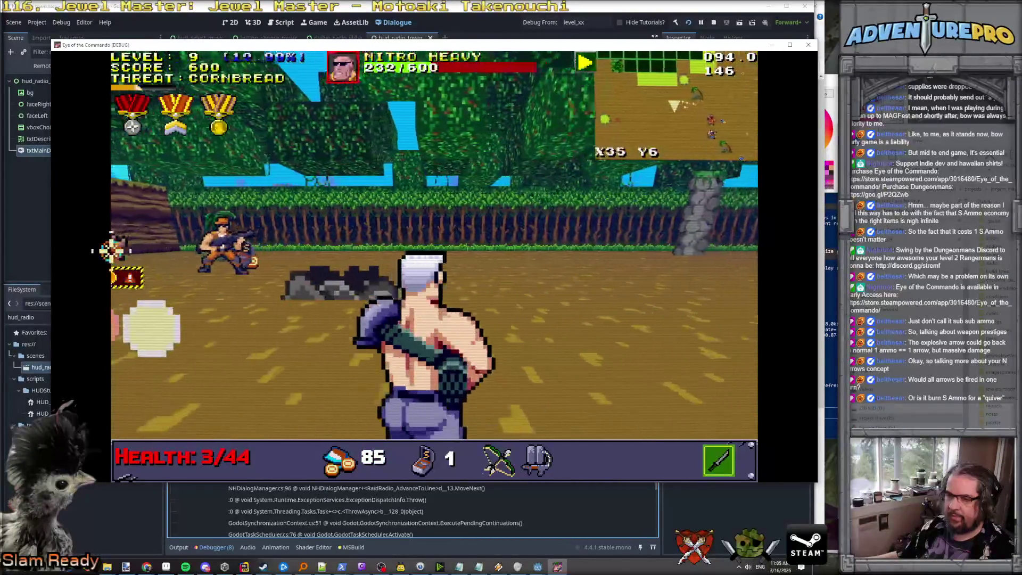
pyautogui.click(477, 276)
pyautogui.press('w')
pyautogui.press('w')
pyautogui.press('w')
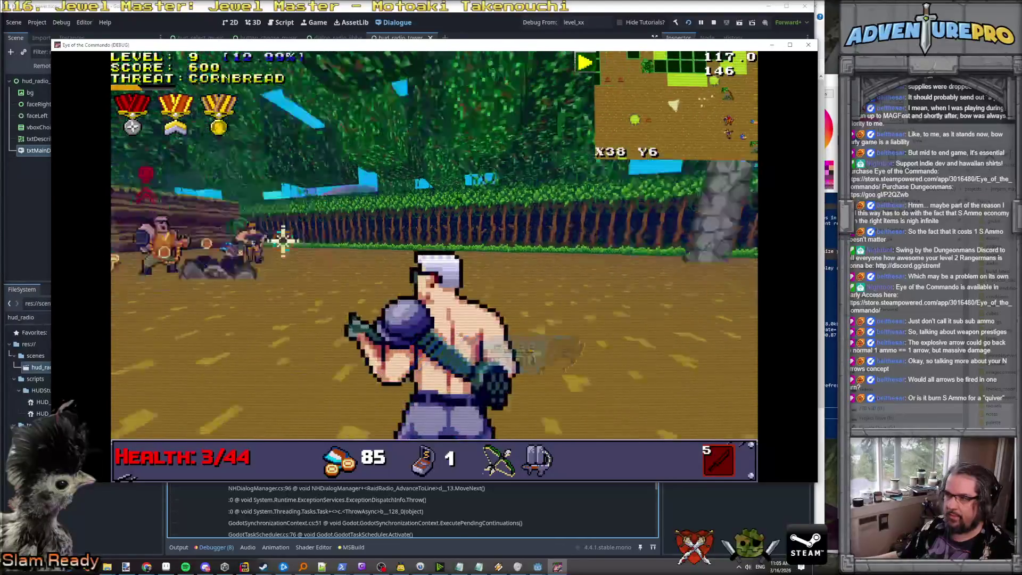
pyautogui.press('Left')
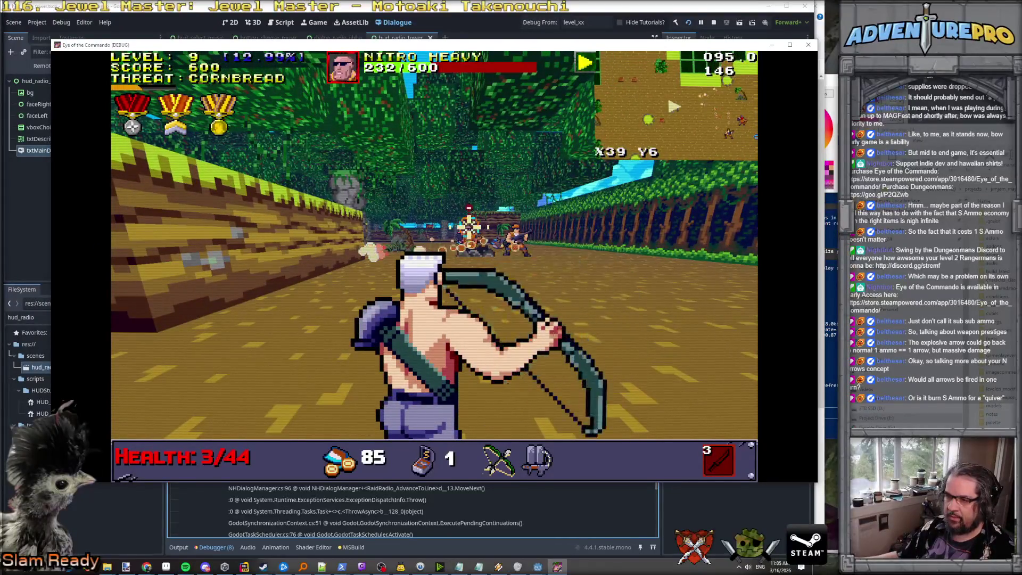
pyautogui.click(468, 226)
# Step: Back away from Nitro Heavy while firing, then throw an explosive at him
pyautogui.press('s')
pyautogui.press('s')
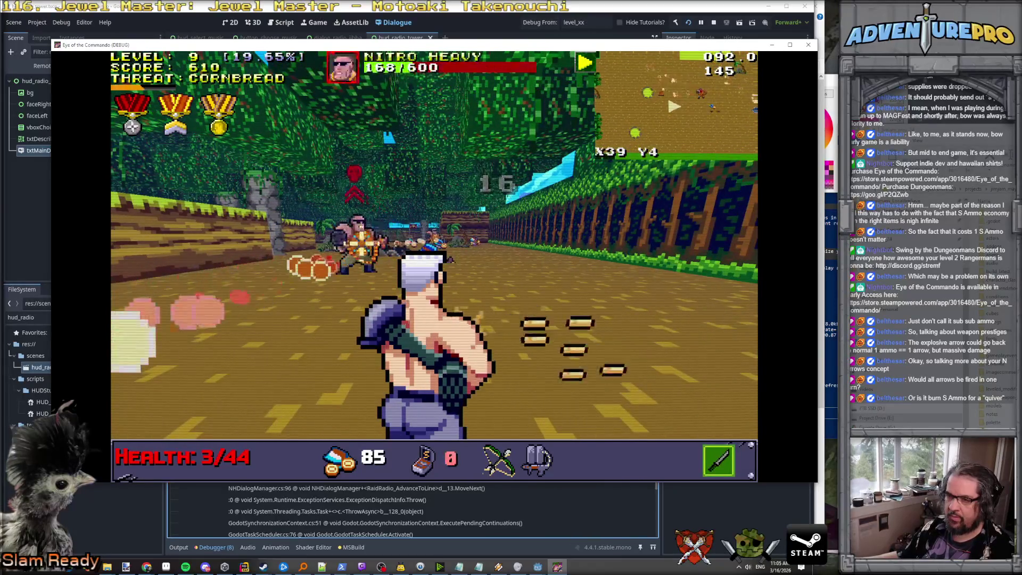
pyautogui.press('s')
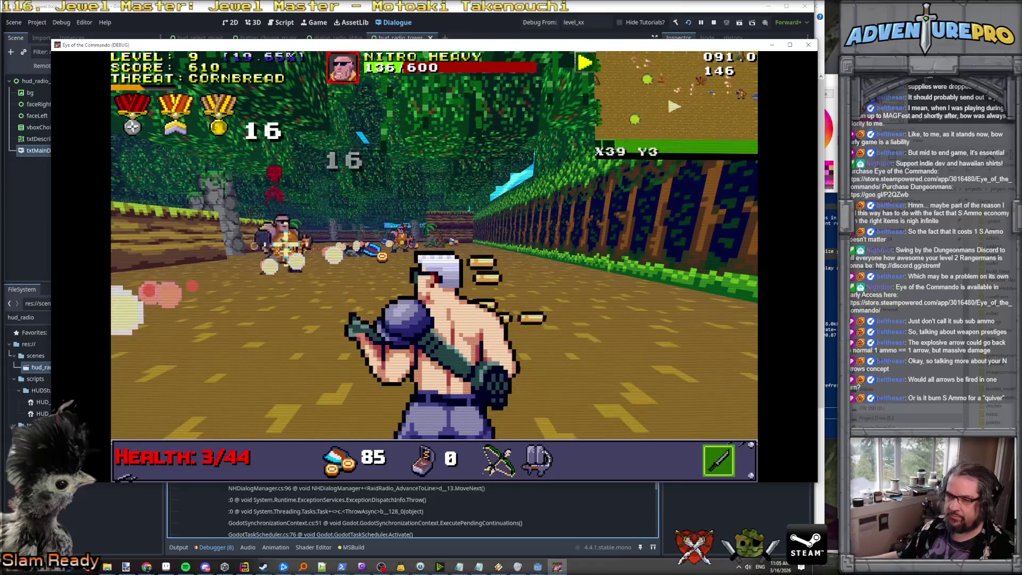
pyautogui.press('s')
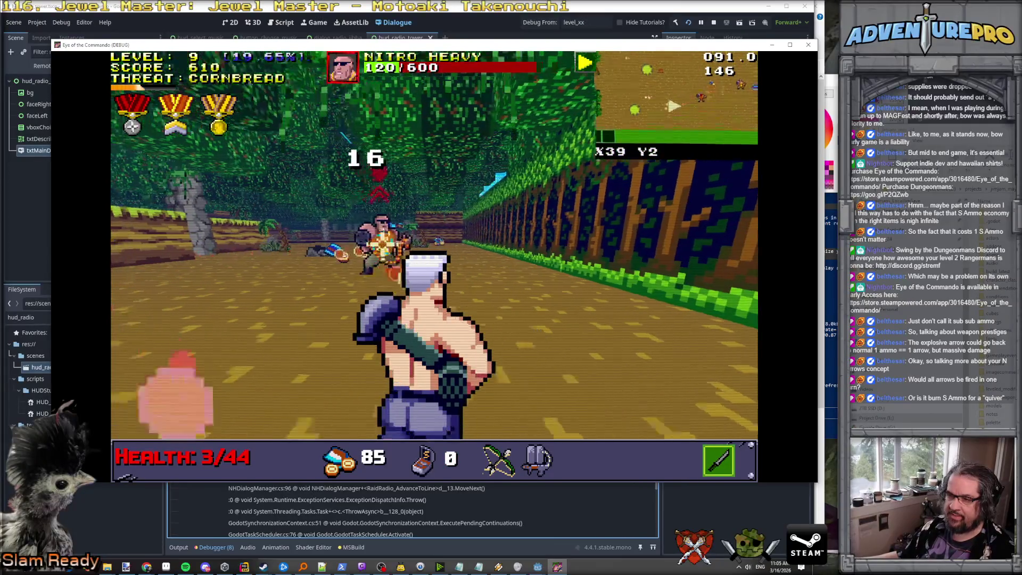
pyautogui.press('s')
pyautogui.press('s')
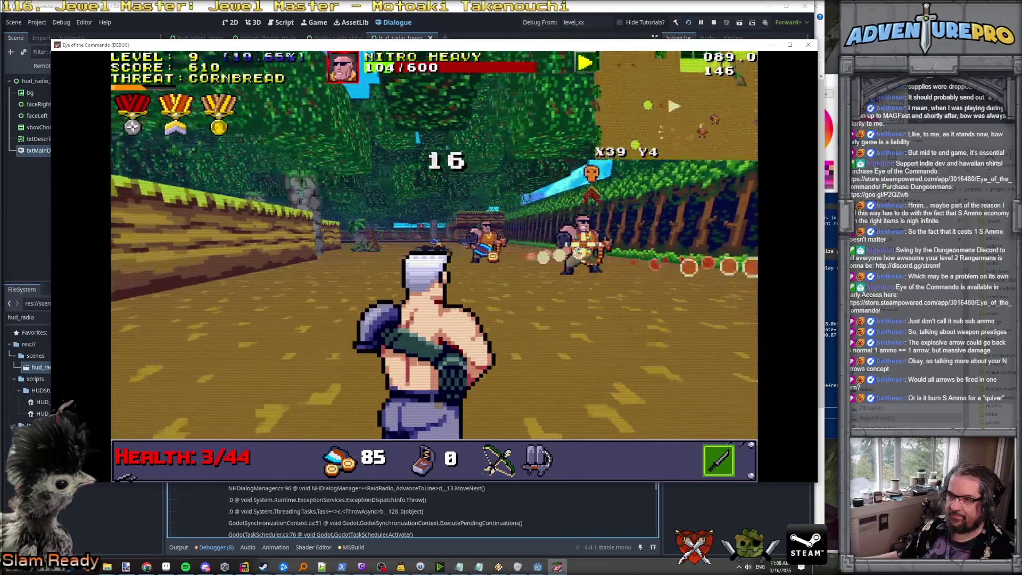
pyautogui.press('s')
pyautogui.press('s')
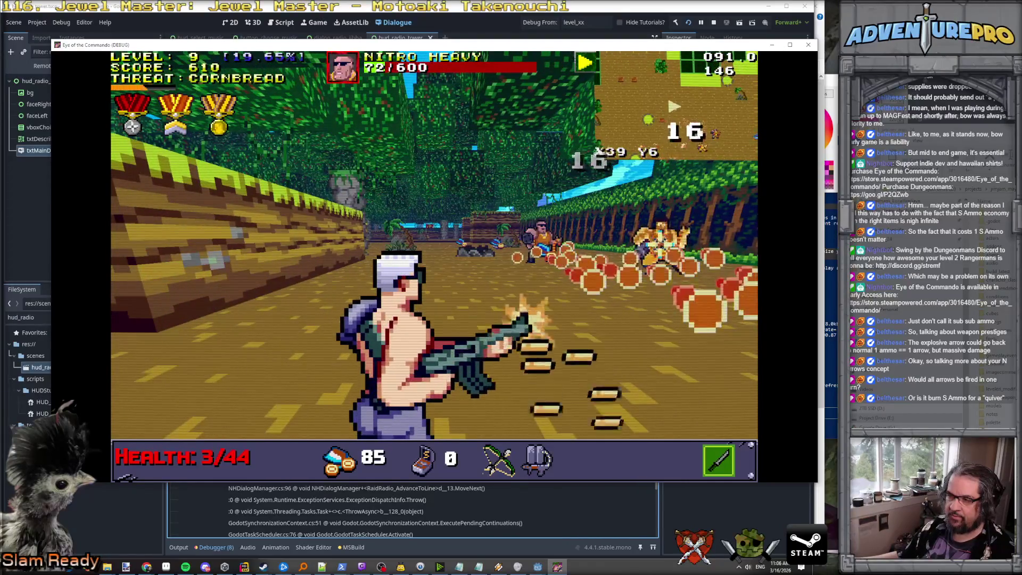
pyautogui.press('s')
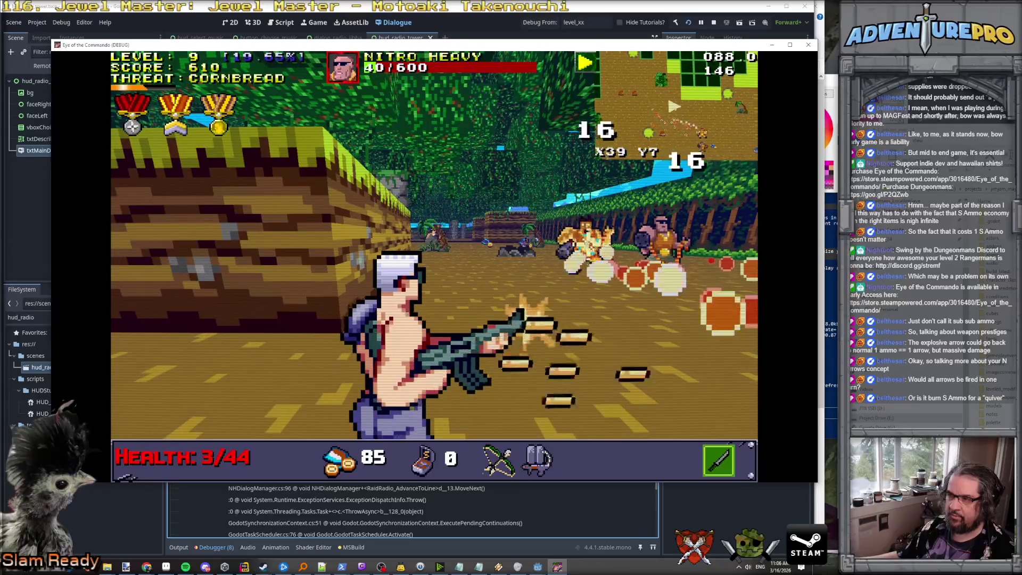
pyautogui.press('g')
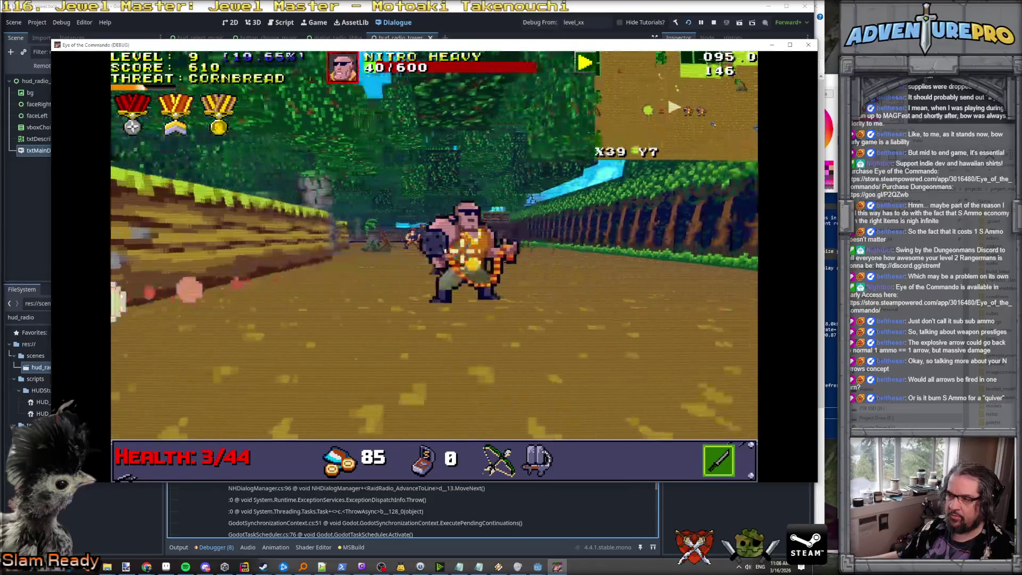
# Step: Punch Nitro Heavy with fists, then switch to the rifle and fire at him
pyautogui.press('4')
pyautogui.press('w')
pyautogui.press('space')
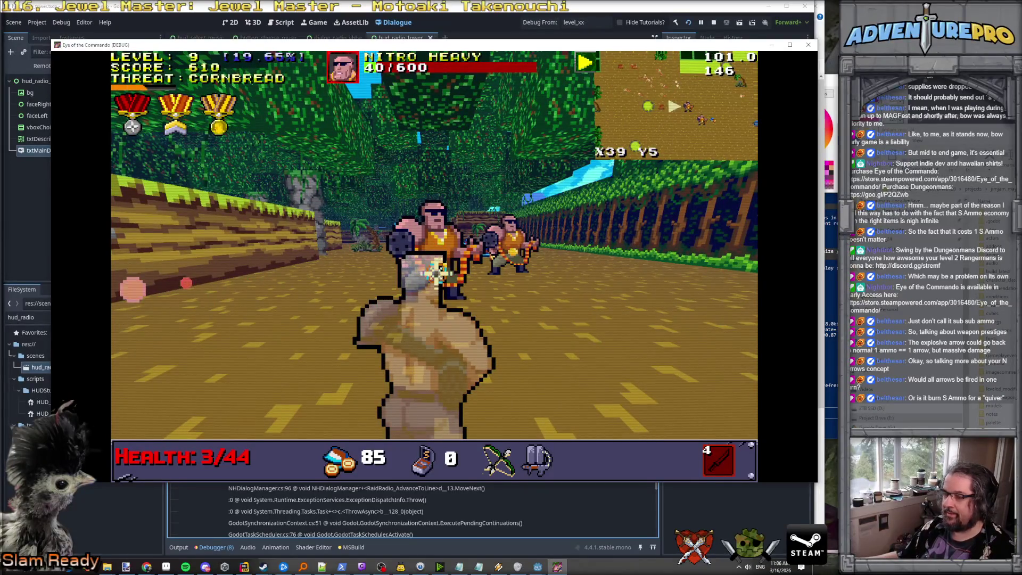
pyautogui.press('3')
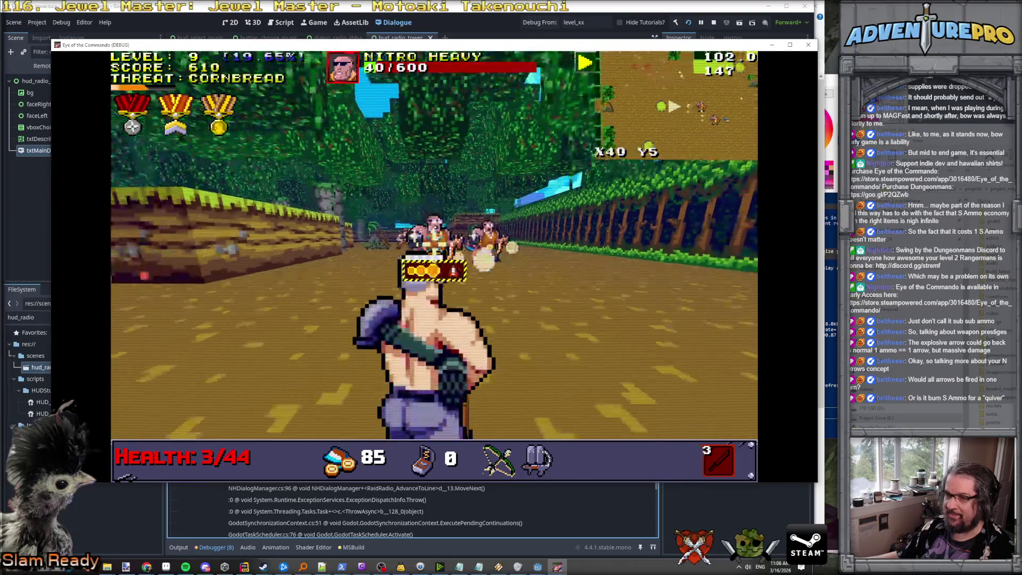
pyautogui.press('2')
pyautogui.press('space')
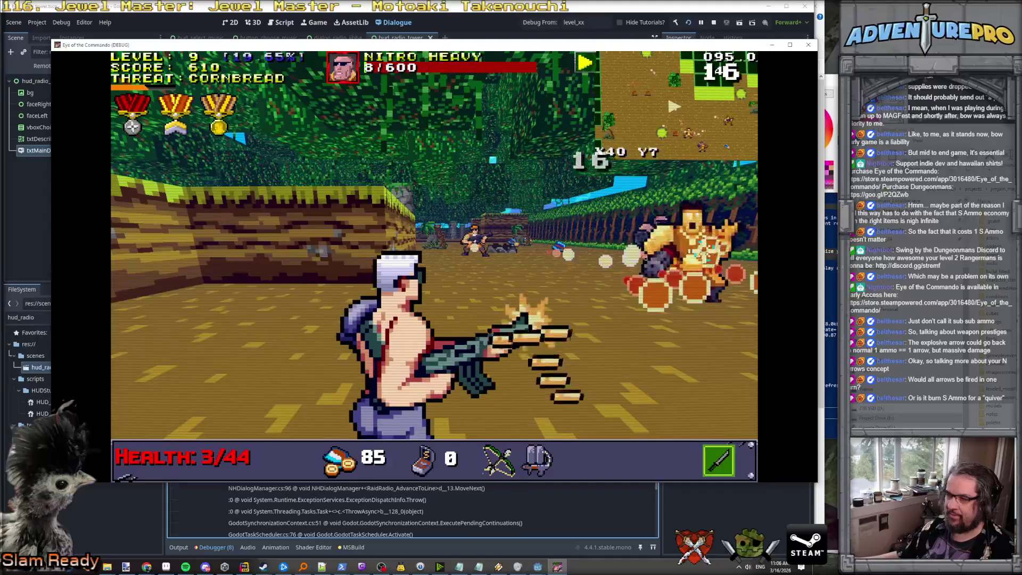
# Step: Reposition around the clearing, swapping between the melee item and the rifle
pyautogui.press('Up')
pyautogui.press('Left')
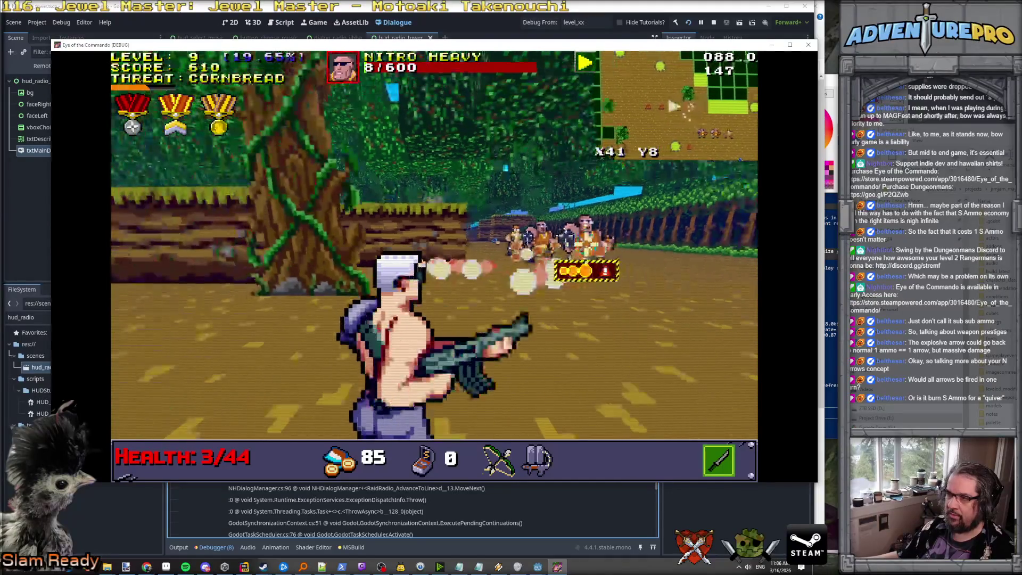
pyautogui.press('Right')
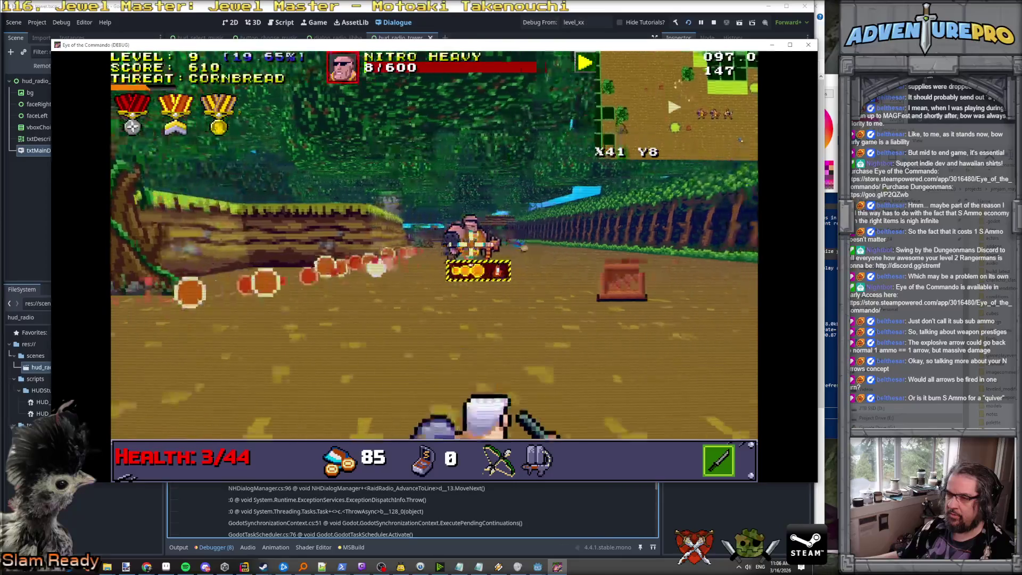
pyautogui.press('Tab')
pyautogui.press('Up')
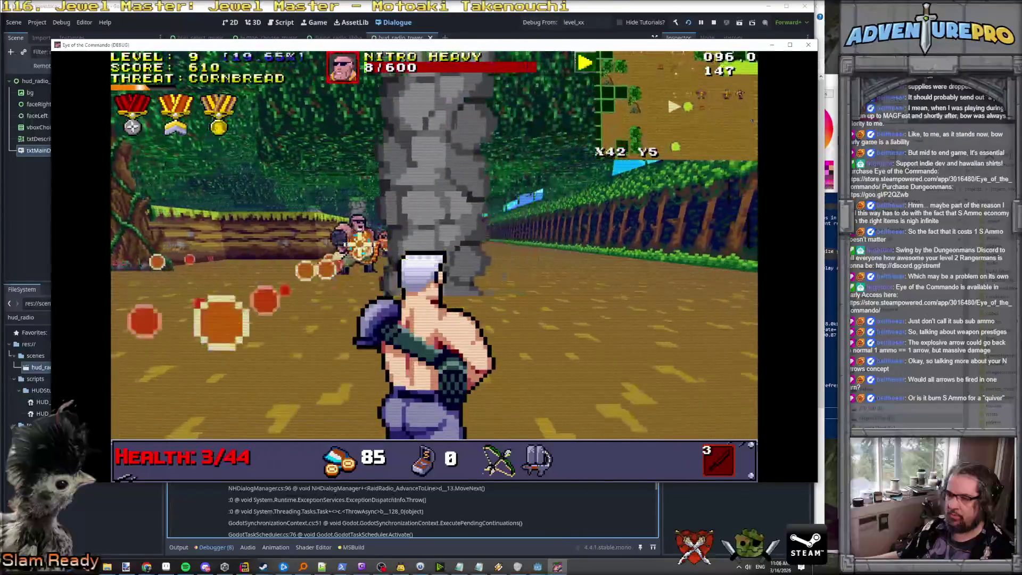
pyautogui.press('Up')
pyautogui.press('Tab')
# Step: Punch Nitro Heavy repeatedly while sidestepping until the run ends on Game Over
pyautogui.press('ctrl')
pyautogui.press('ctrl')
pyautogui.press('ctrl')
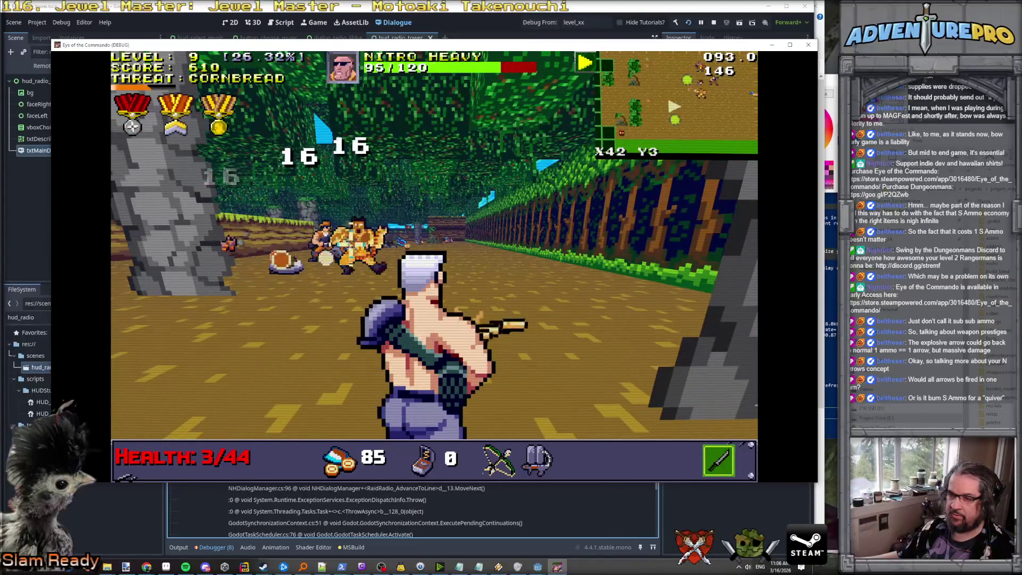
pyautogui.press('ctrl')
pyautogui.press('Left')
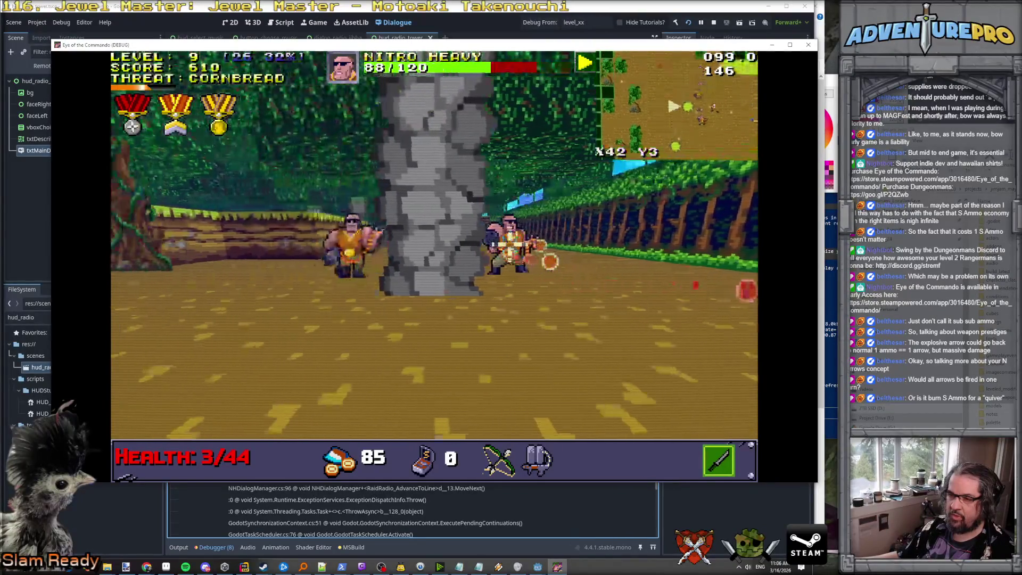
pyautogui.press('ctrl')
pyautogui.press('ctrl')
pyautogui.press('Right')
pyautogui.press('Tab')
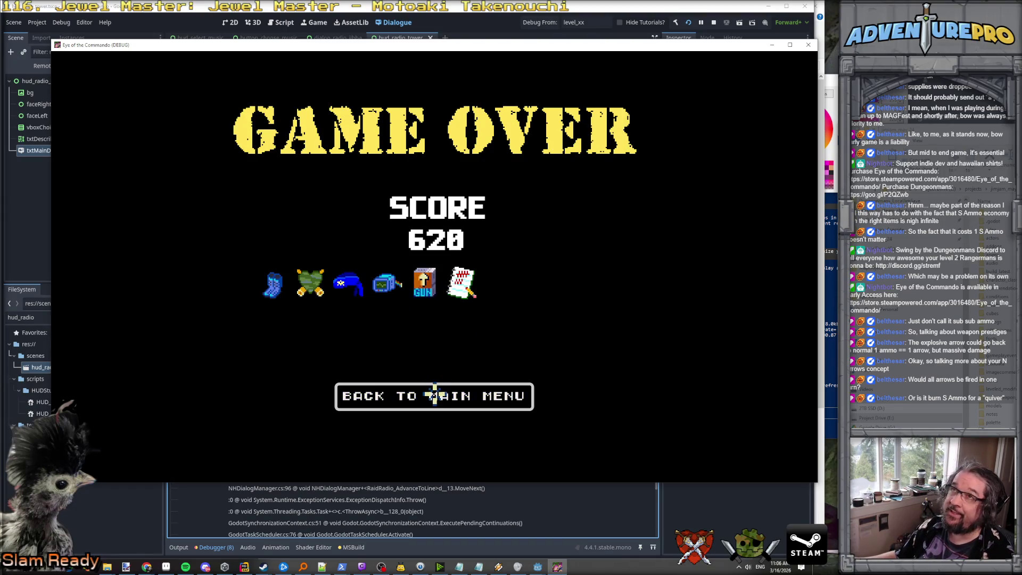
# Step: Switch from the Game Over screen to the Notepad++ codebase overview notes
pyautogui.hotkey('alt', 'Tab')
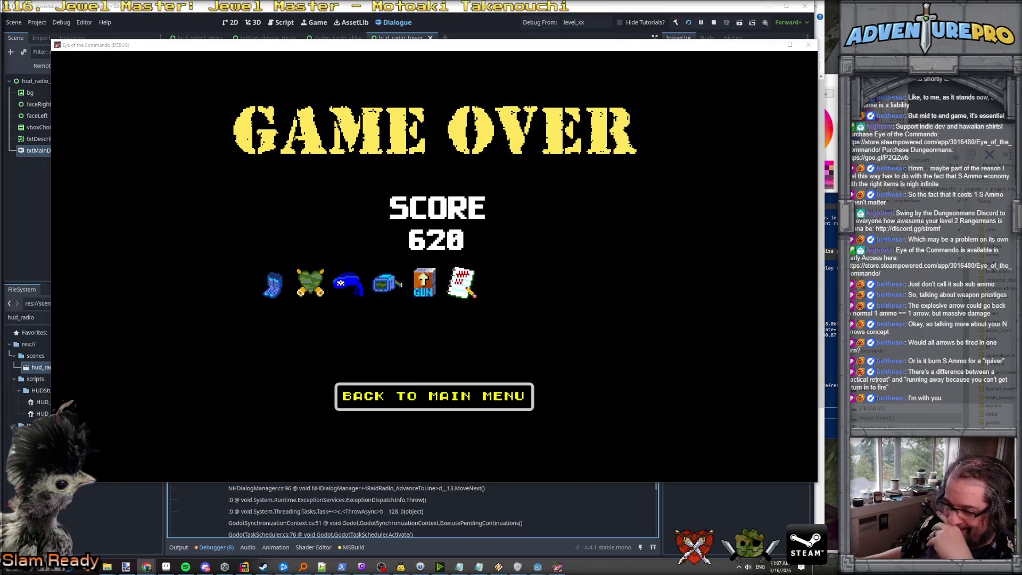
pyautogui.click(321, 568)
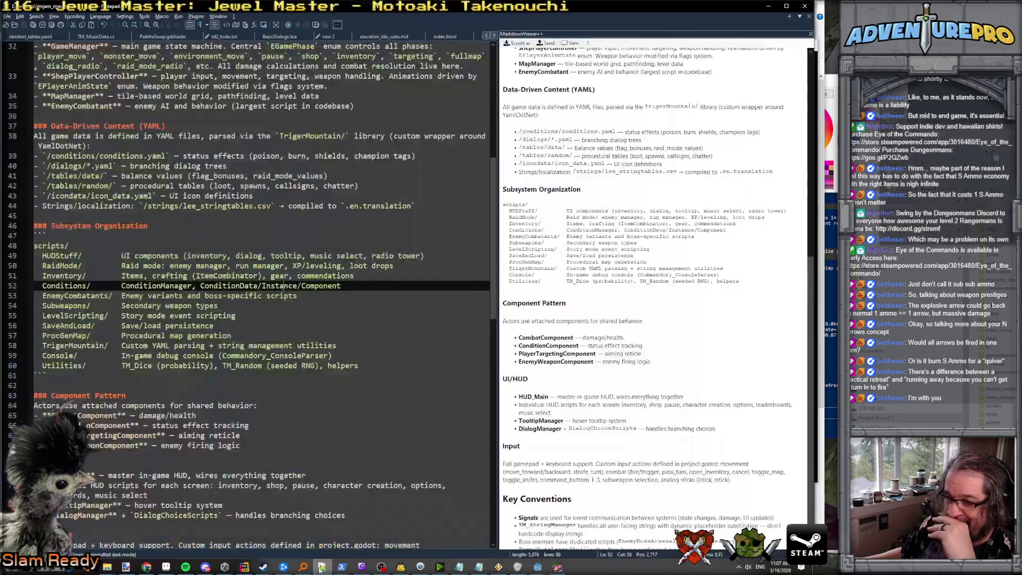
# Step: Reload the changed PaletteSwap.gdshader file and close its tab
pyautogui.moveTo(332, 356); pyautogui.dragTo(340, 346)
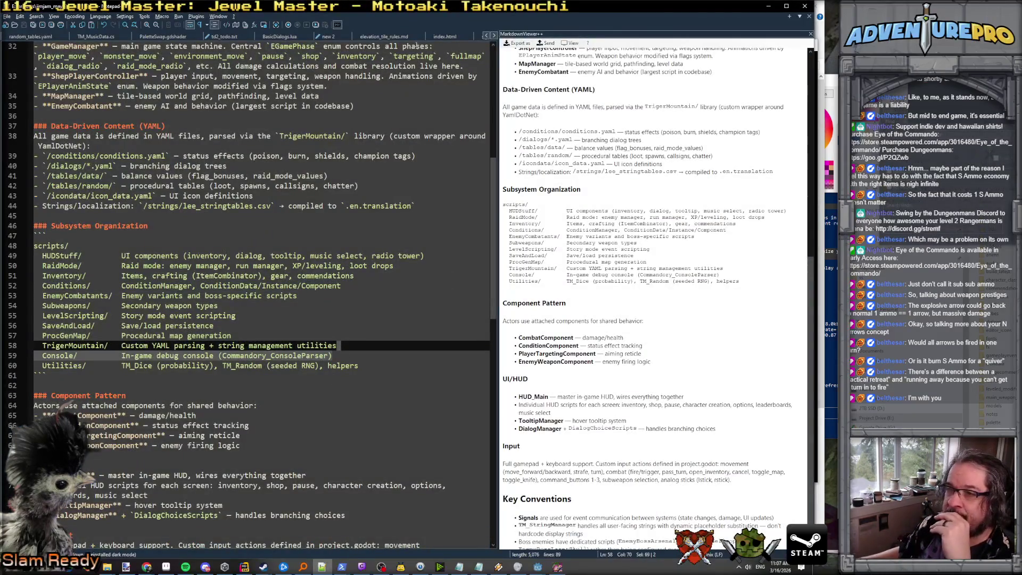
pyautogui.click(90, 36)
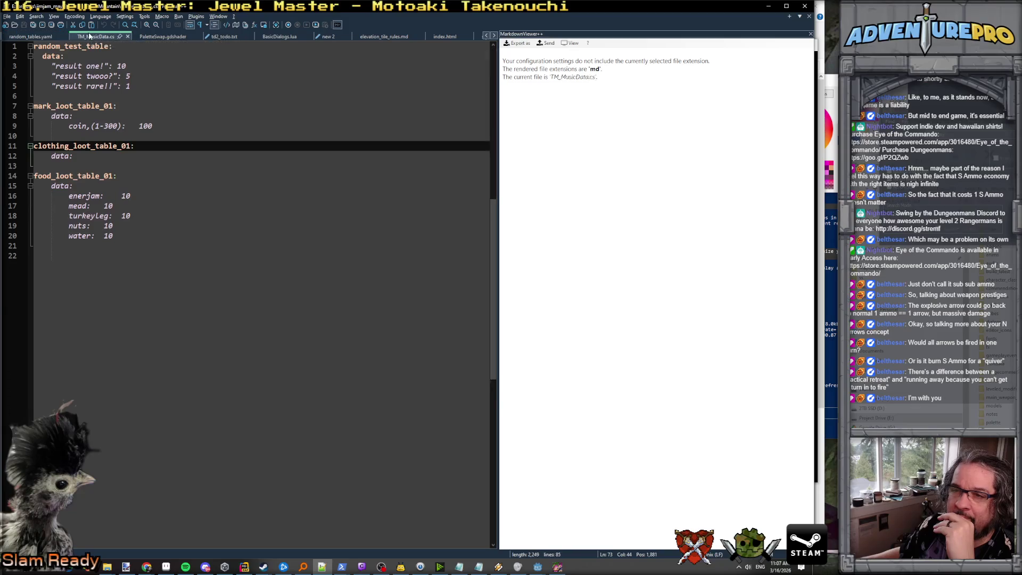
pyautogui.click(160, 36)
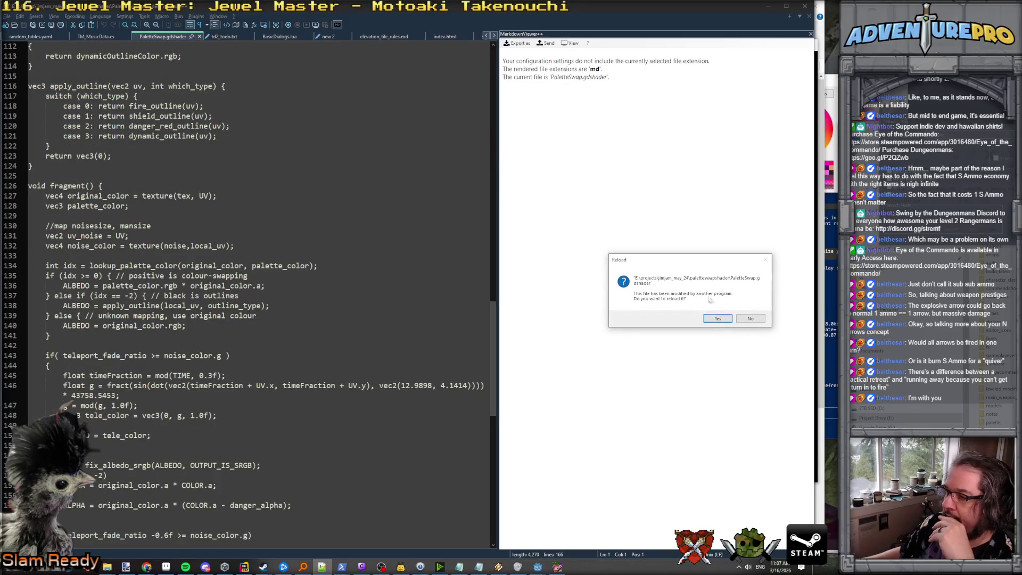
pyautogui.click(717, 319)
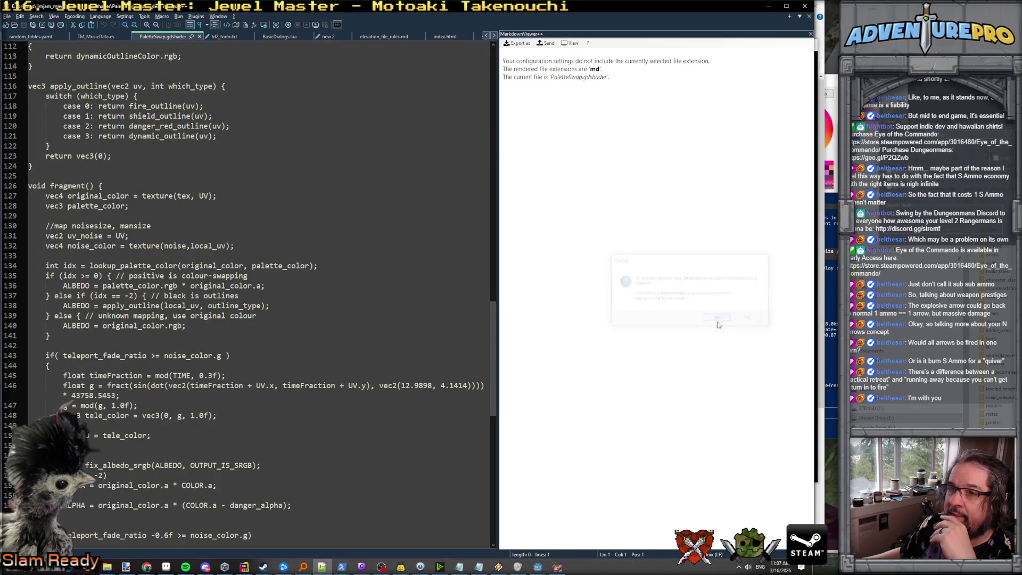
pyautogui.click(200, 36)
pyautogui.click(219, 37)
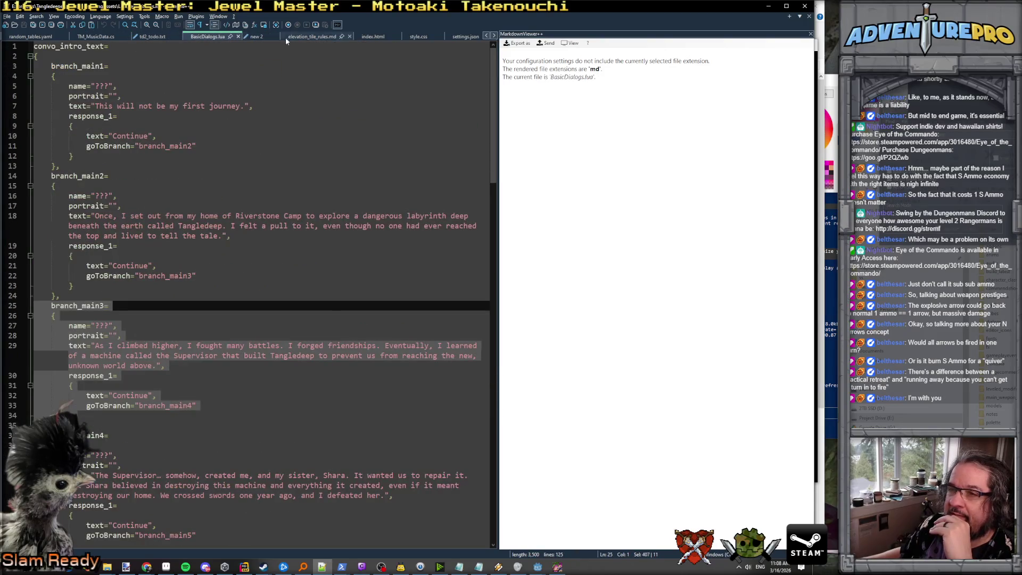
# Step: Bring up eotc_todo.txt and place the cursor after the last note
pyautogui.click(487, 35)
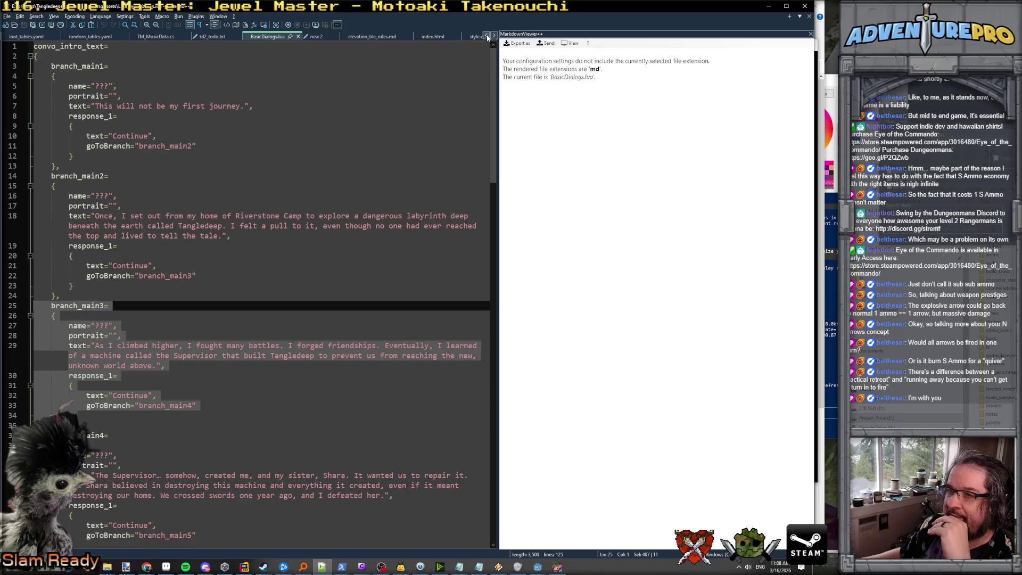
pyautogui.doubleClick(487, 36)
pyautogui.click(72, 36)
pyautogui.click(252, 456)
# Step: Add a 'March' entry reading 'Rogue at the Ren Faire weekend'
pyautogui.press('Return')
pyautogui.press('Return')
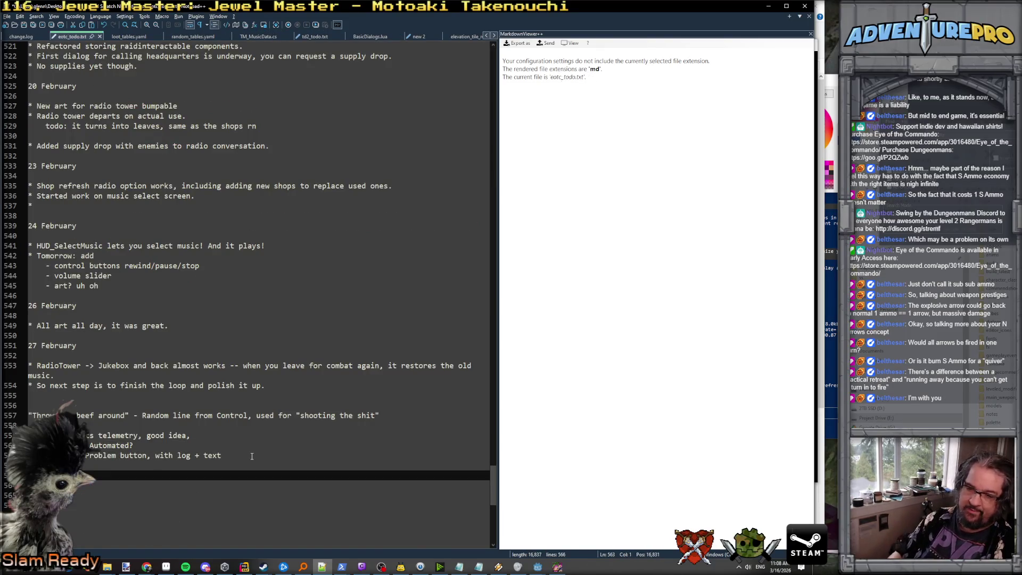
pyautogui.press('Return')
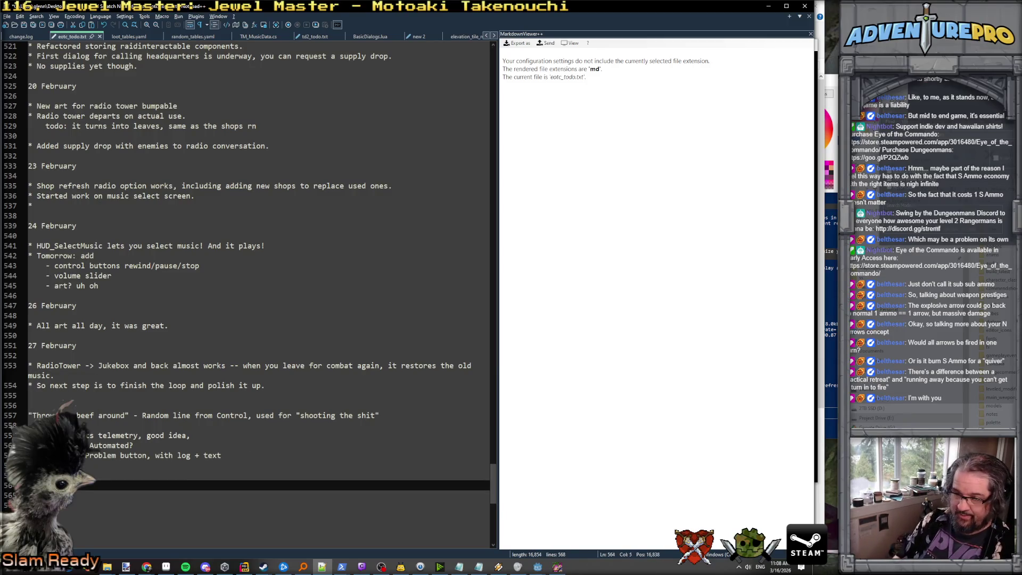
pyautogui.write('March')
pyautogui.press('BackSpace')
pyautogui.press('BackSpace')
pyautogui.press('BackSpace')
pyautogui.write('March')
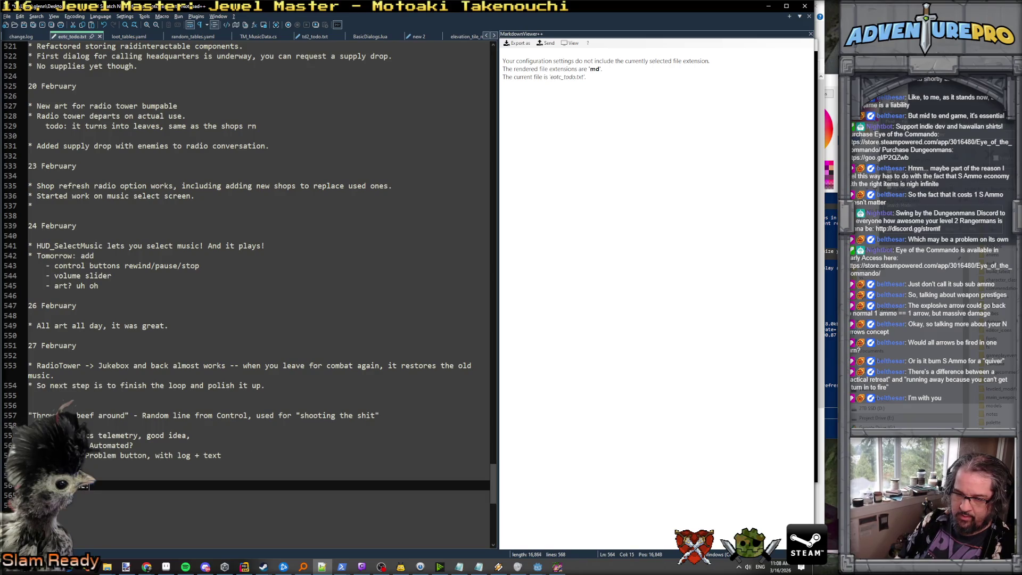
pyautogui.write('Rogue')
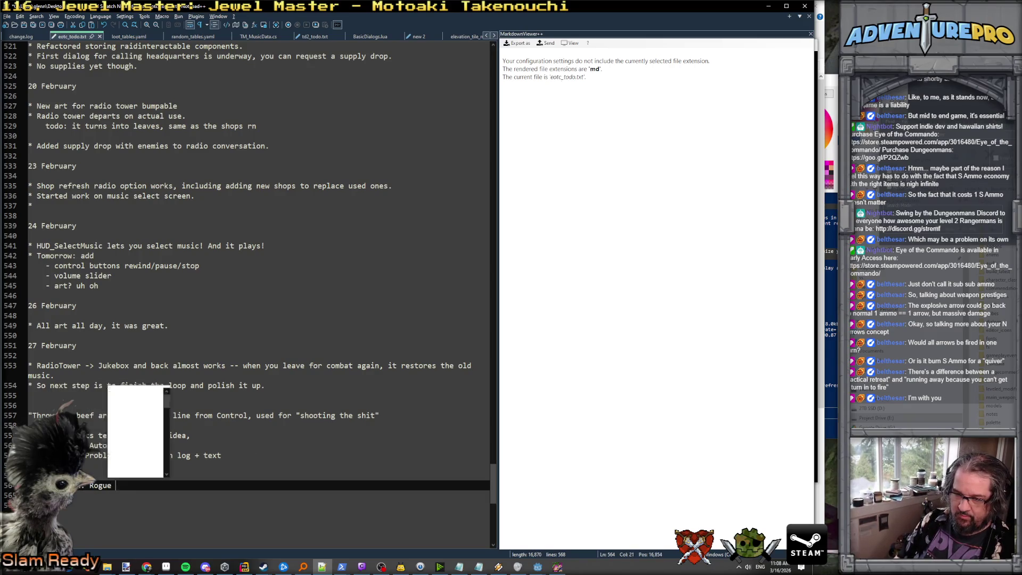
pyautogui.write(' at the Ren')
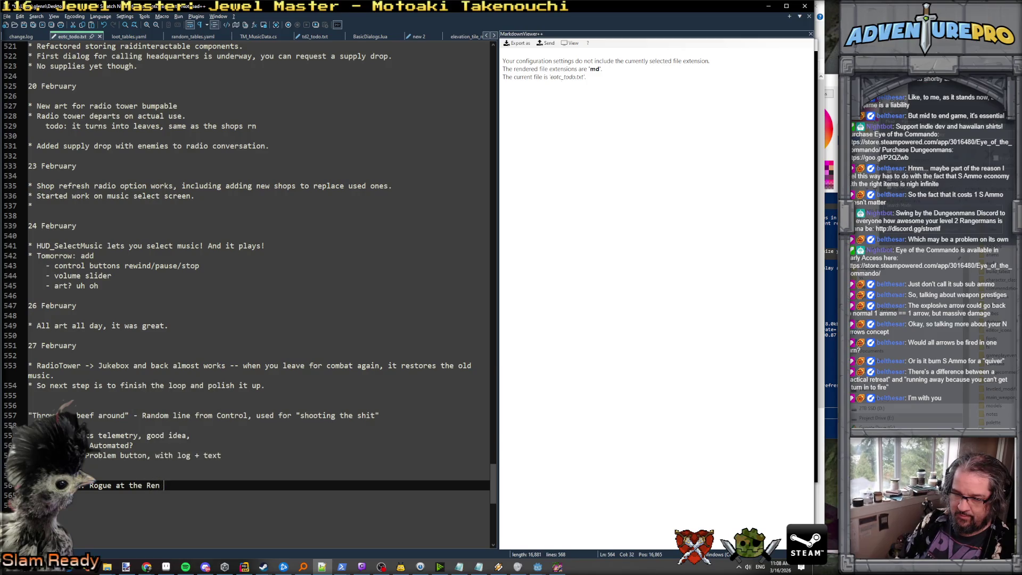
pyautogui.write('f Faire week')
pyautogui.press('Return')
pyautogui.press('BackSpace')
pyautogui.press('BackSpace')
pyautogui.press('BackSpace')
pyautogui.write('e')
pyautogui.press('Return')
pyautogui.press('BackSpace')
pyautogui.press('BackSpace')
# Step: Add the note 'Tangletime + weekend off' on a new line
pyautogui.press('Return')
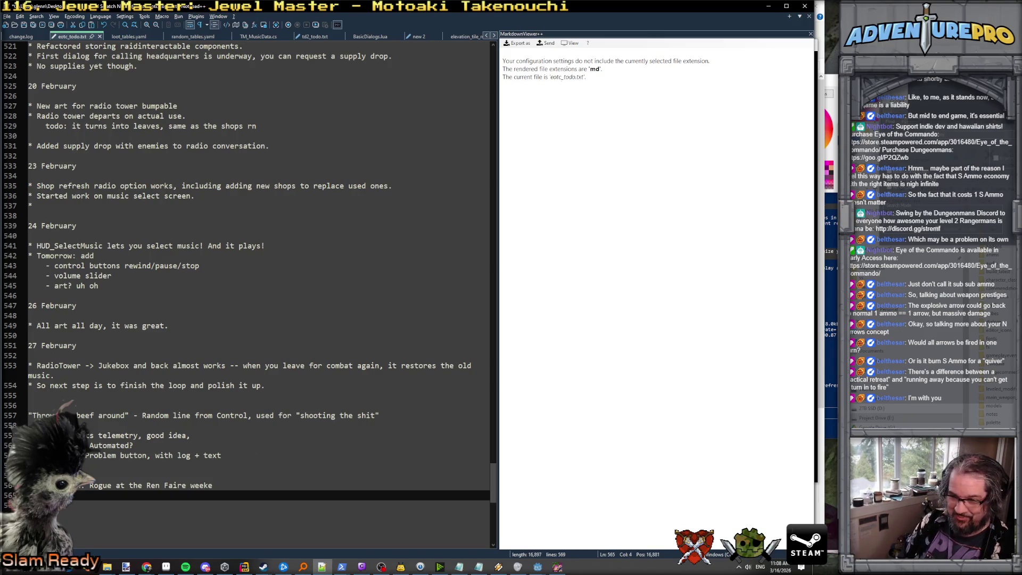
pyautogui.write('earch: TRan')
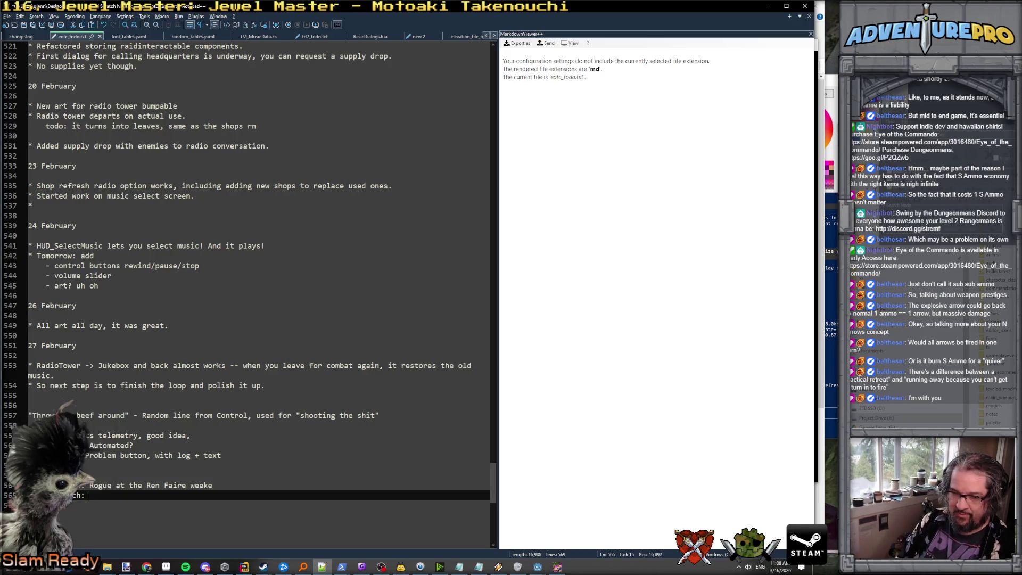
pyautogui.press('BackSpace')
pyautogui.press('BackSpace')
pyautogui.press('BackSpace')
pyautogui.write('angl')
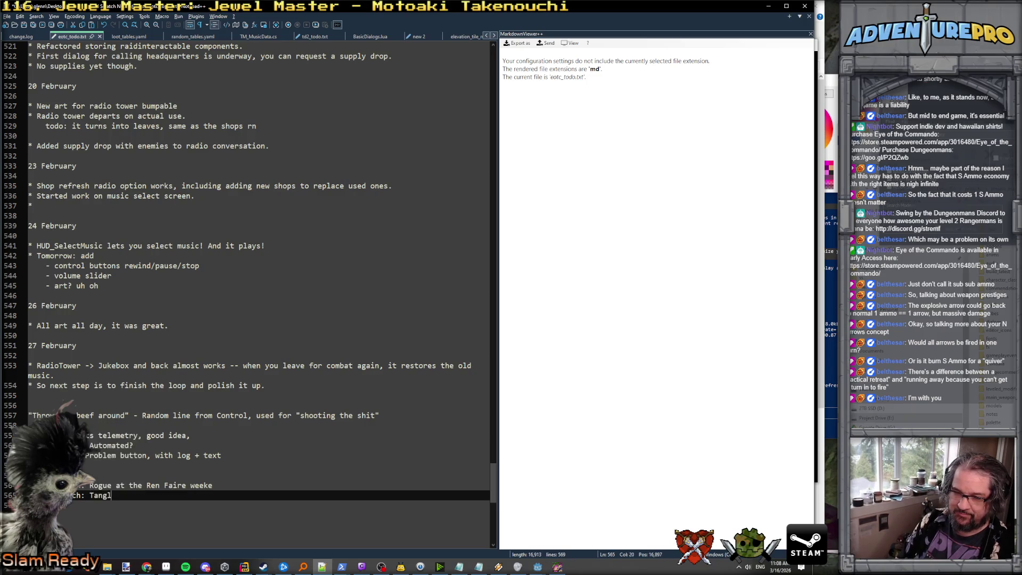
pyautogui.write('etime + weekend off')
pyautogui.press('Return')
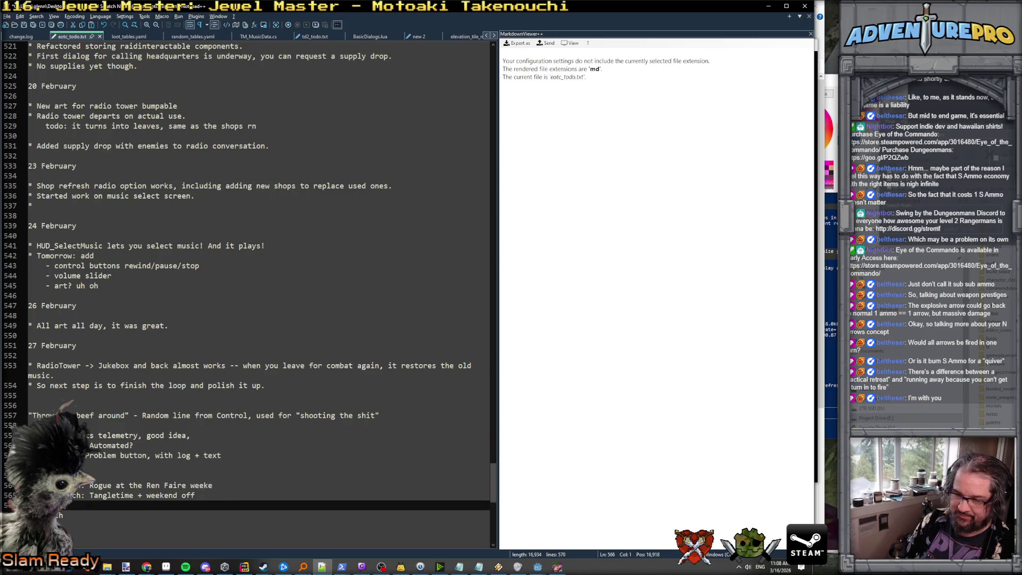
# Step: Add 'NH Dialogue stuff, very good, mostly there.' under the next label line
pyautogui.click(64, 516)
pyautogui.write(':')
pyautogui.press('Return')
pyautogui.press('Return')
pyautogui.write('- ')
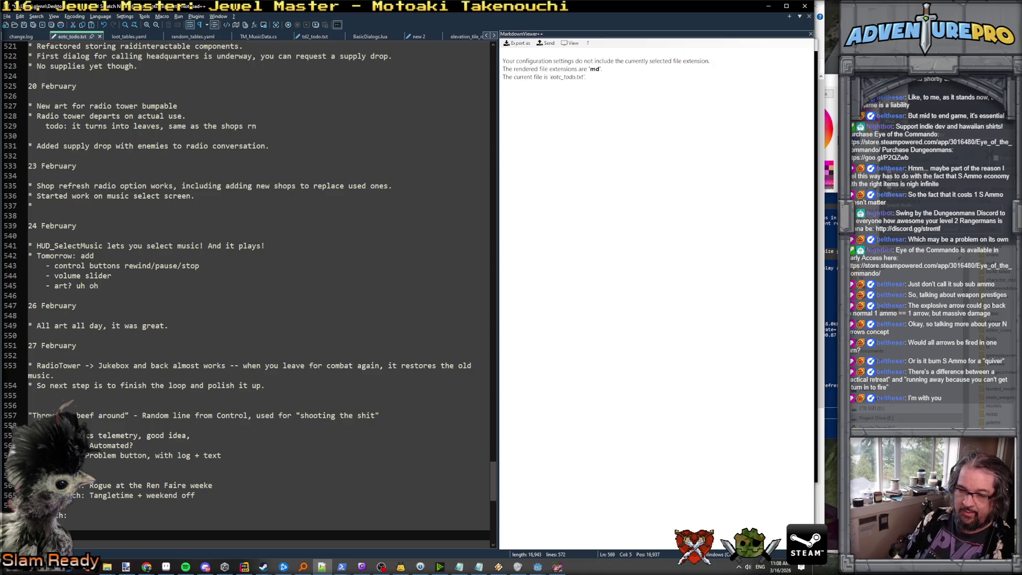
pyautogui.write('ting NH Dialog')
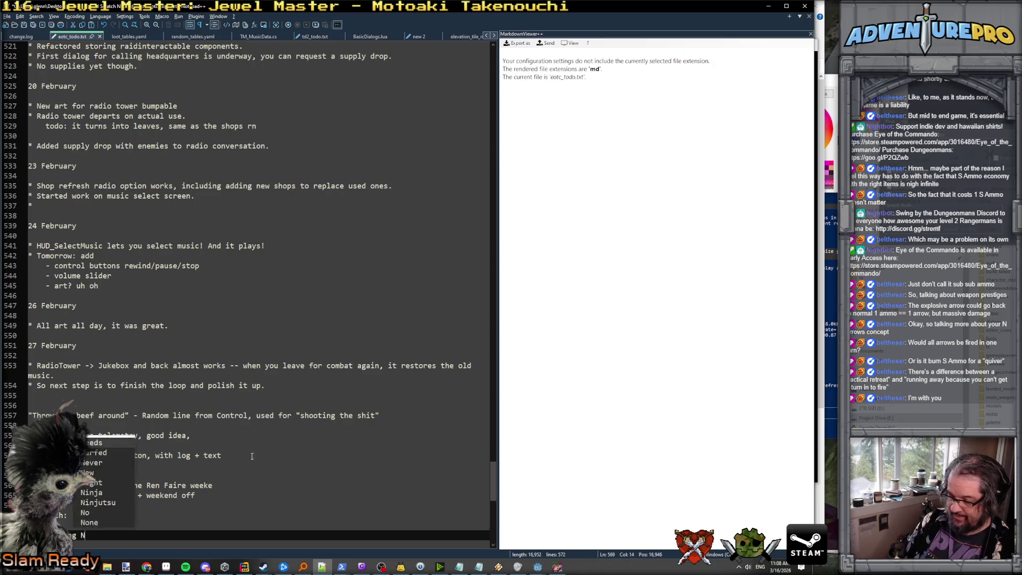
pyautogui.write('ue')
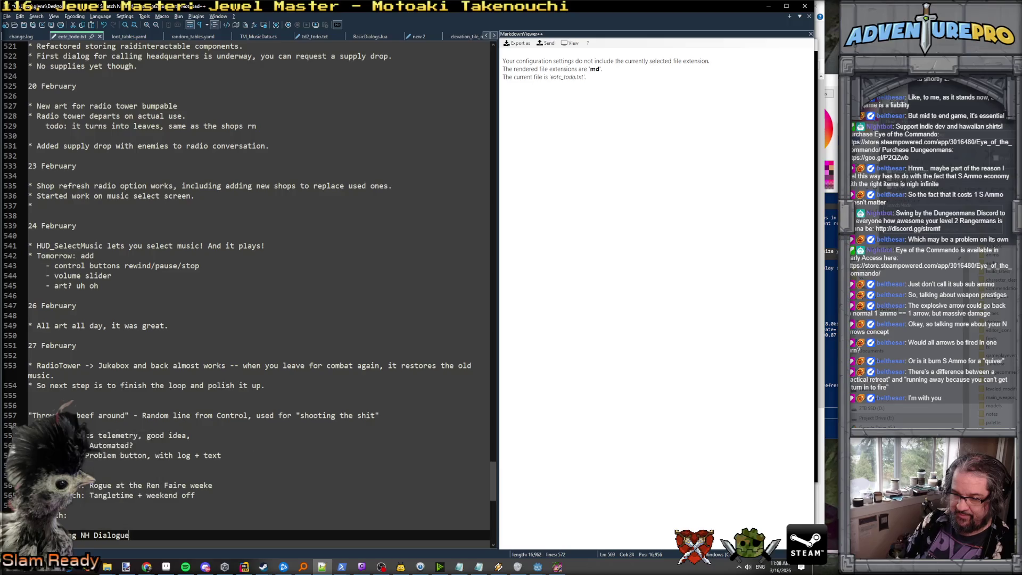
pyautogui.write(' stuff, very good')
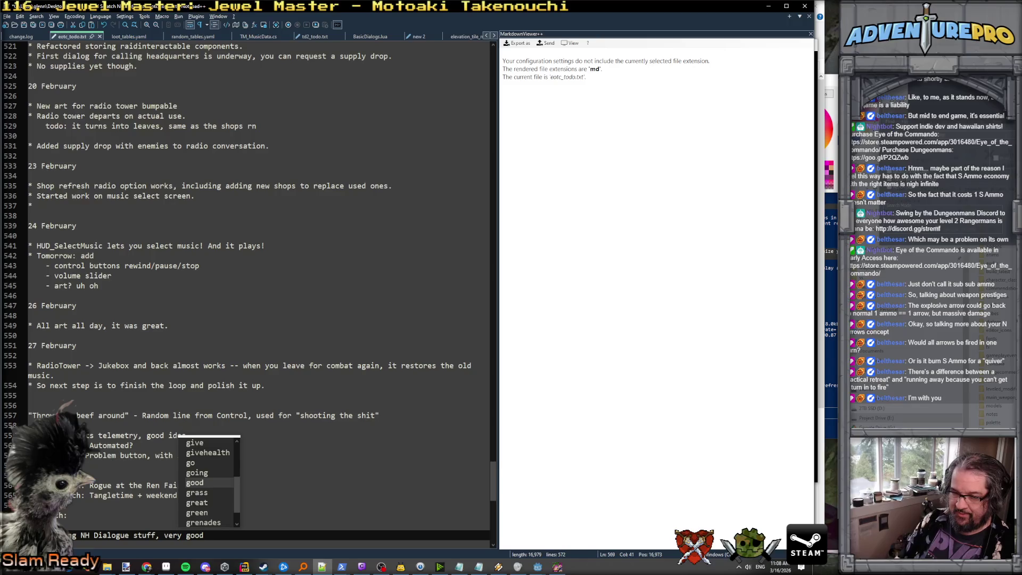
pyautogui.write(', mostly there.')
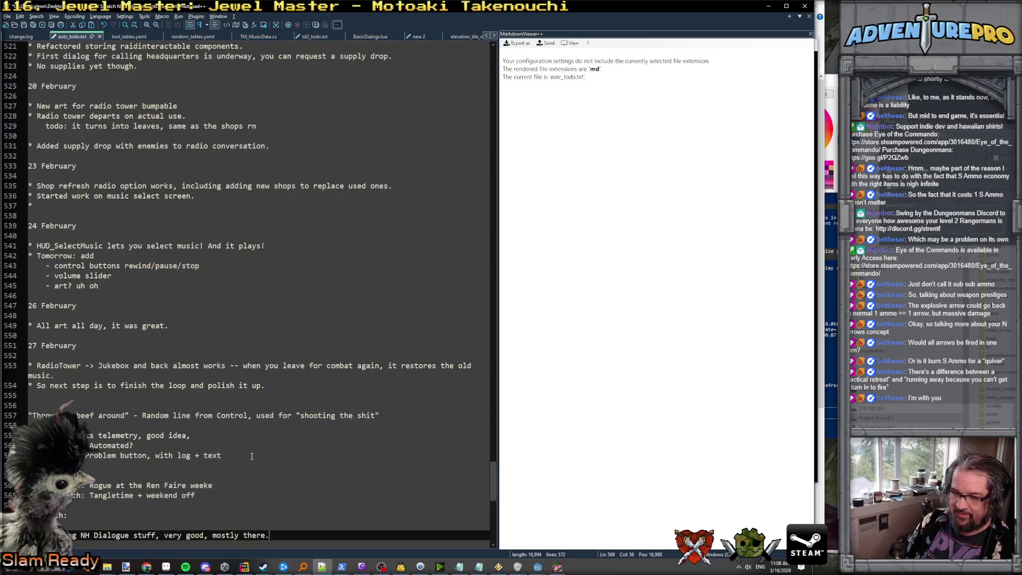
pyautogui.press('Return')
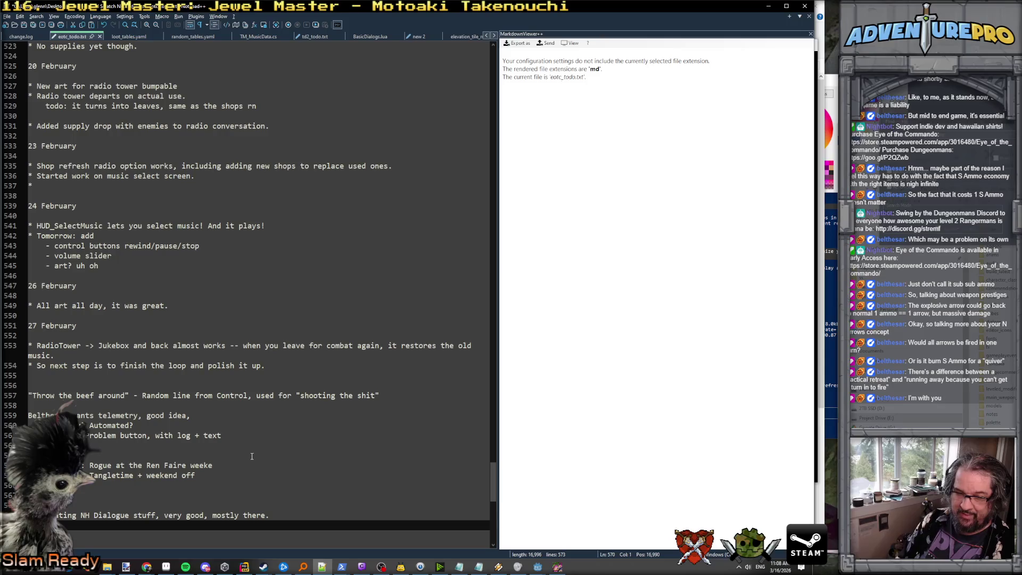
pyautogui.press('Return')
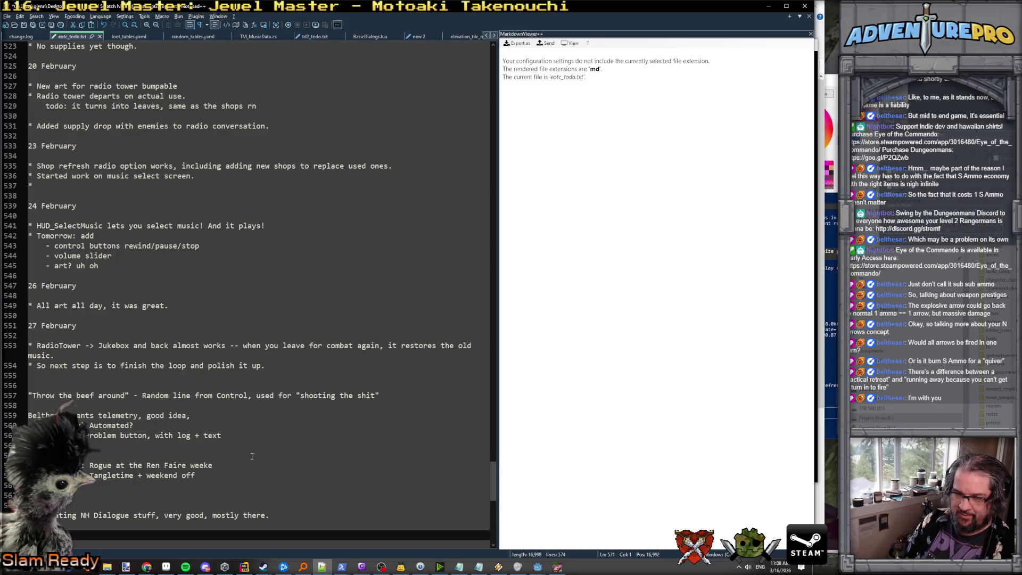
# Step: Type a '16 March' date line, trim it, and start a 'Consider' note
pyautogui.write('16 March')
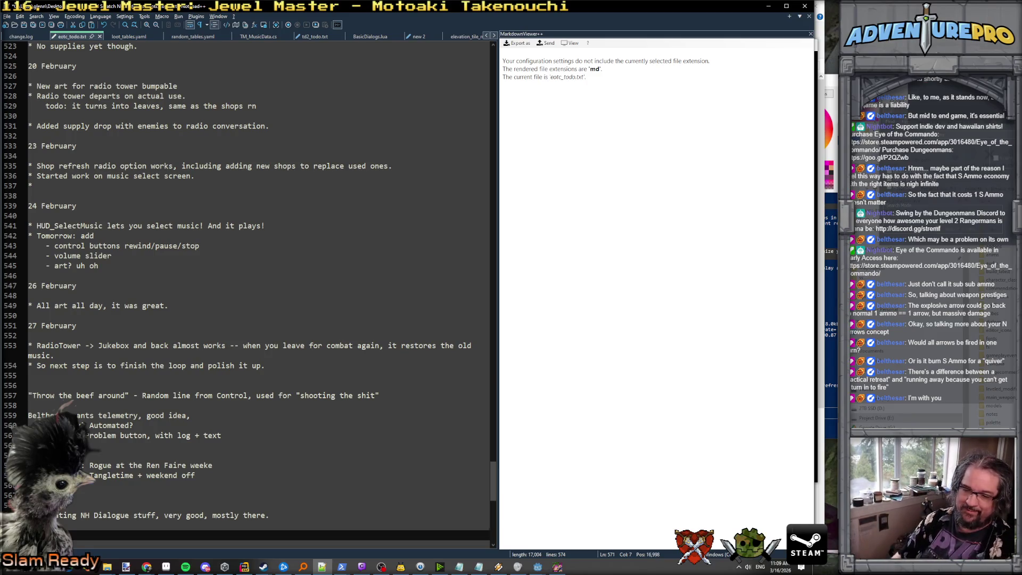
pyautogui.press('BackSpace')
pyautogui.press('BackSpace')
pyautogui.press('BackSpace')
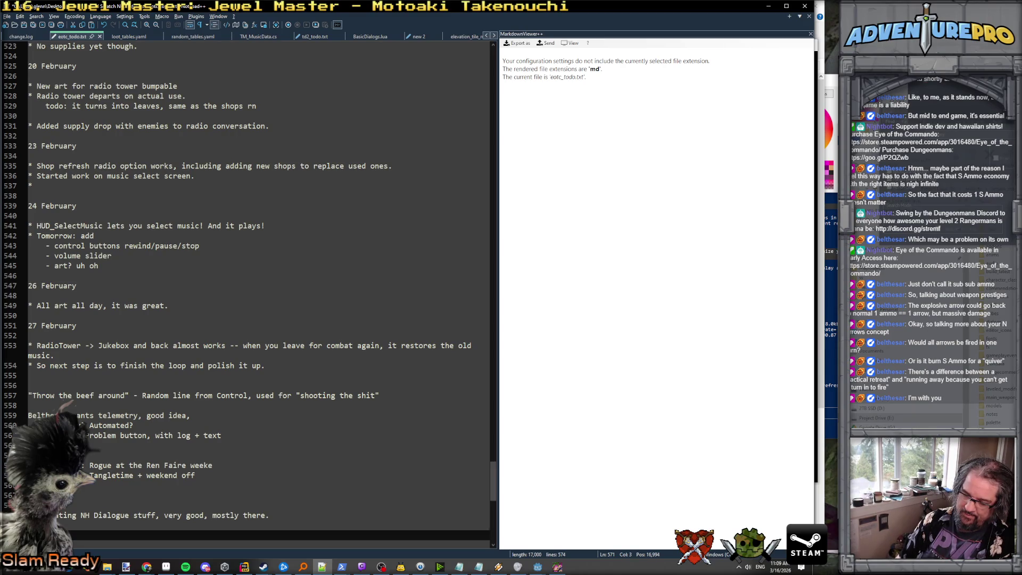
pyautogui.write('Consider')
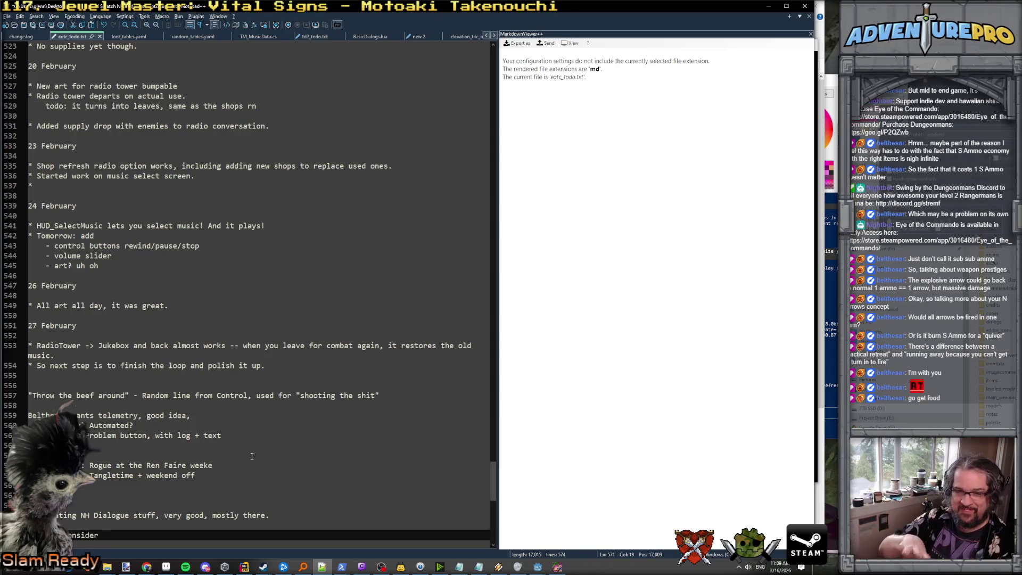
pyautogui.press('Return')
pyautogui.press('Return')
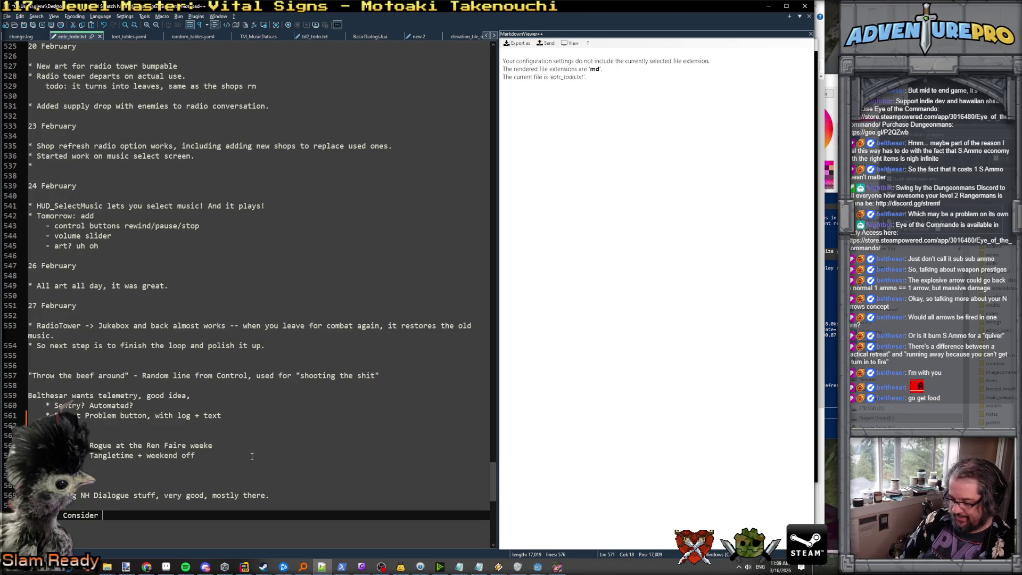
# Step: Write the idea: bow using s-ammo to generate 5 arrows in a persistent quiver
pyautogui.write('bow usi')
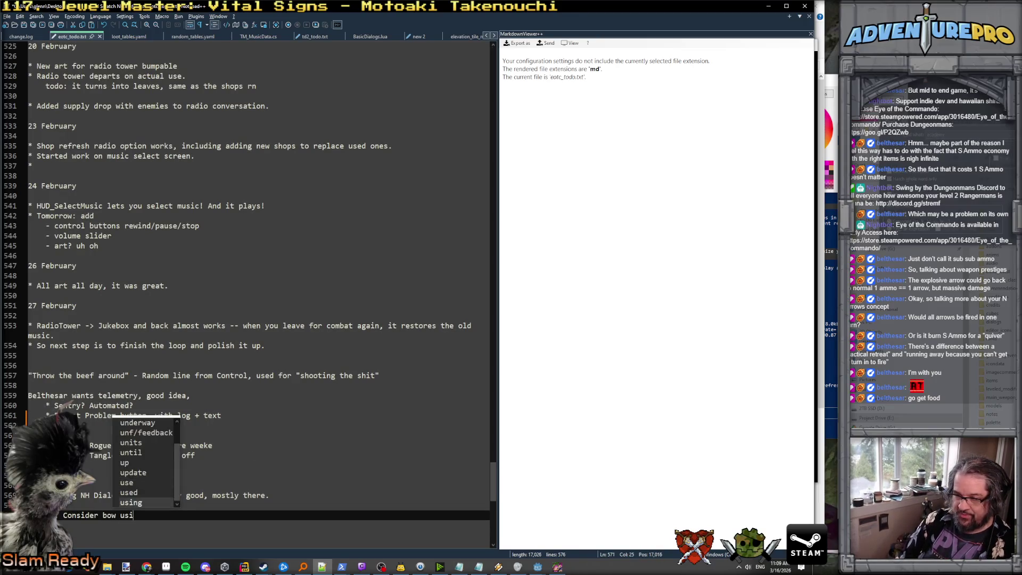
pyautogui.write('ng ammo')
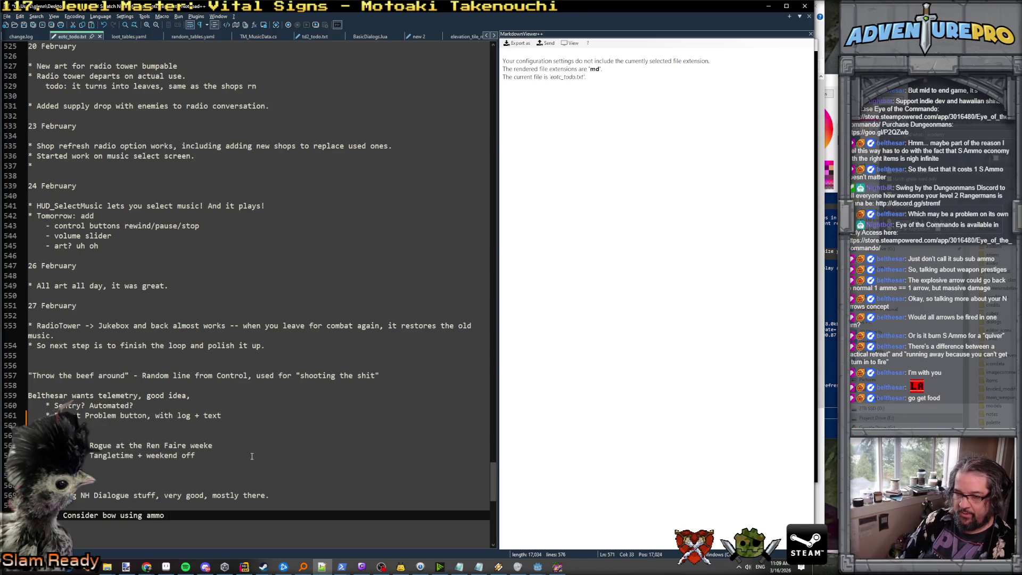
pyautogui.press('BackSpace')
pyautogui.press('BackSpace')
pyautogui.press('BackSpace')
pyautogui.press('BackSpace')
pyautogui.write('s-amm,')
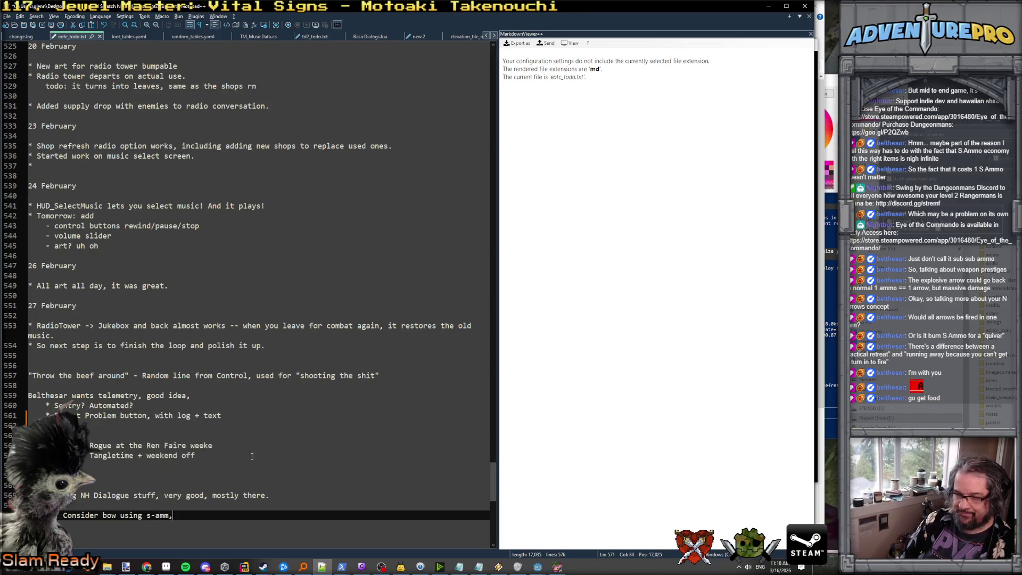
pyautogui.press('BackSpace')
pyautogui.write('o to generate 5')
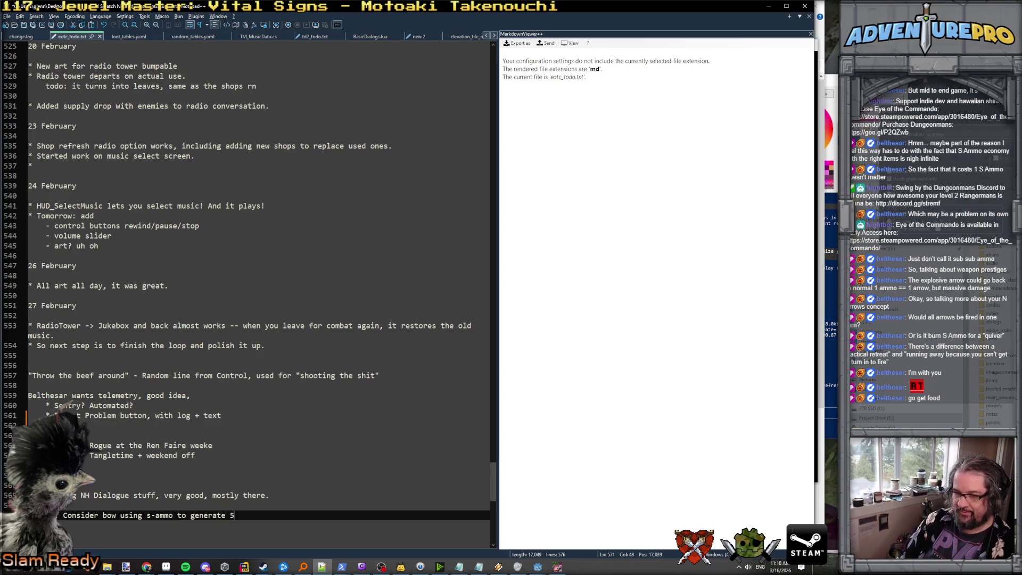
pyautogui.write(' arrows in ')
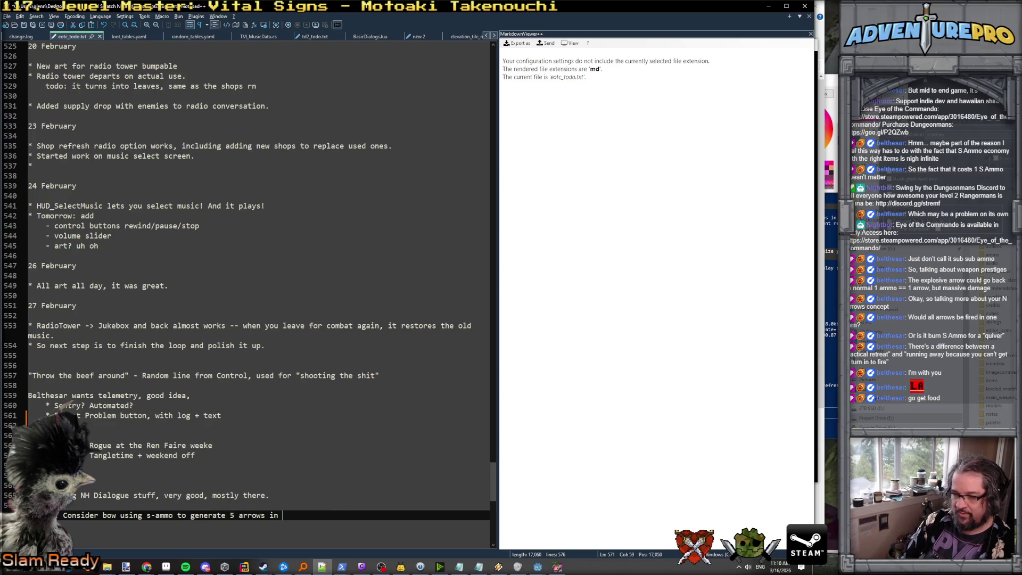
pyautogui.write('a quiver that persists')
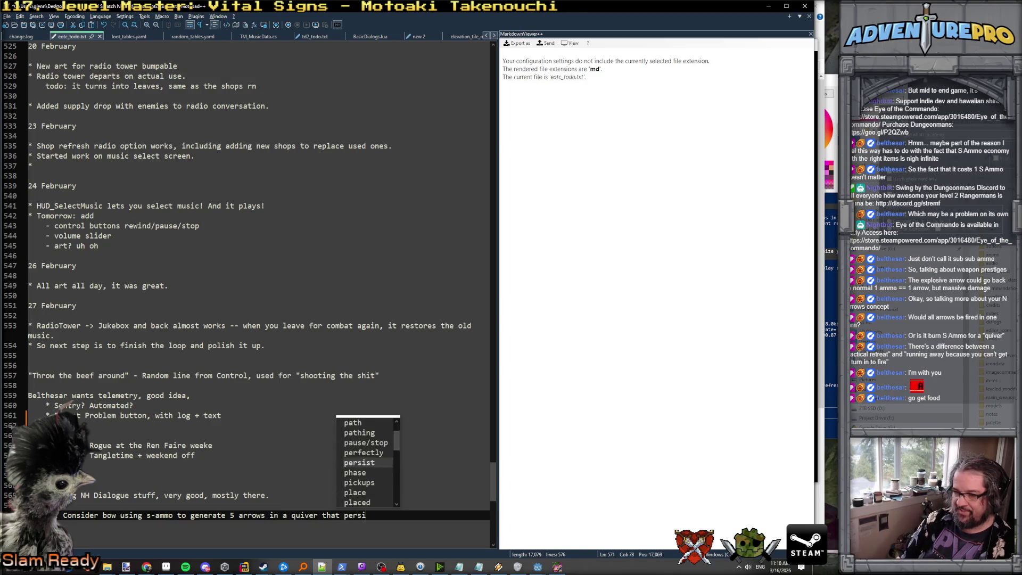
pyautogui.press('Return')
# Step: Add 'Consider heavy gunner not pushing within two tiles of player, hanging back and shooting'
pyautogui.write('Con')
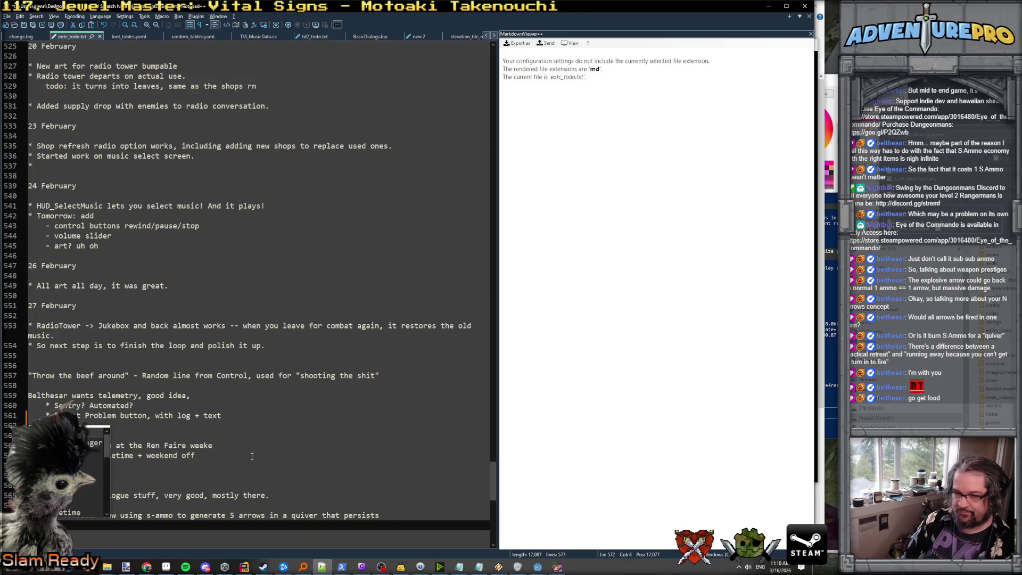
pyautogui.write('sider ')
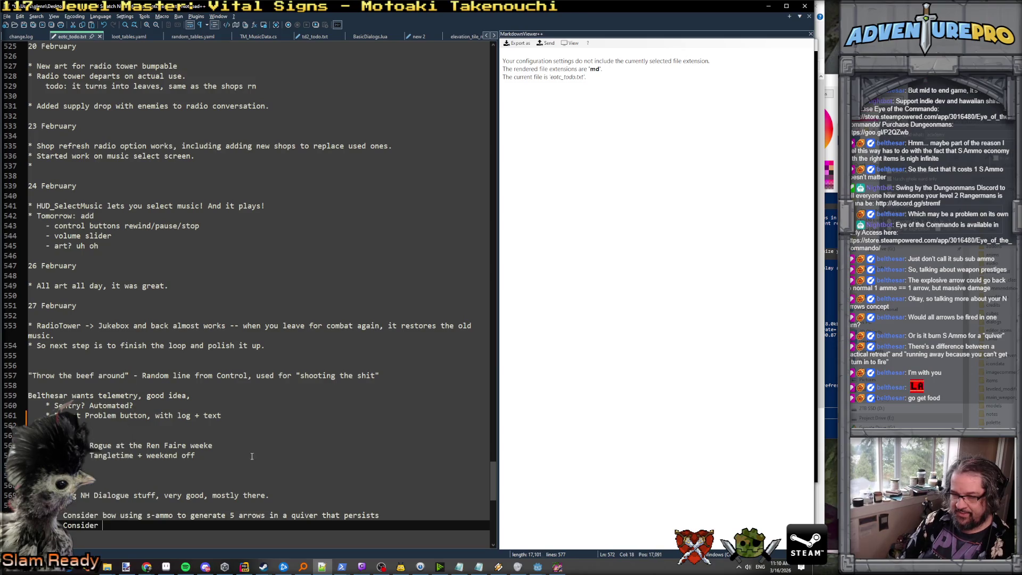
pyautogui.write('heavy ')
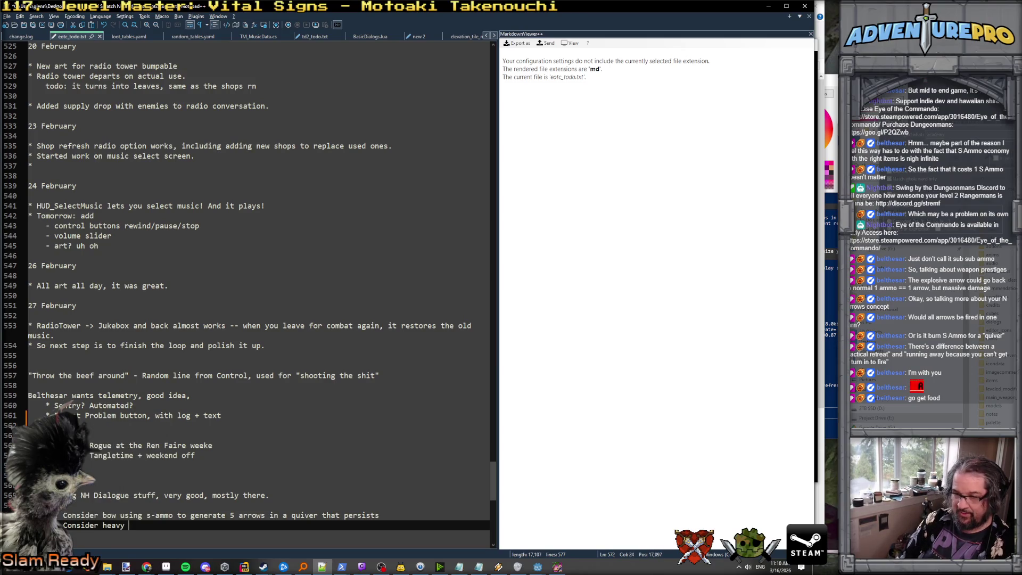
pyautogui.write('gunner not pu')
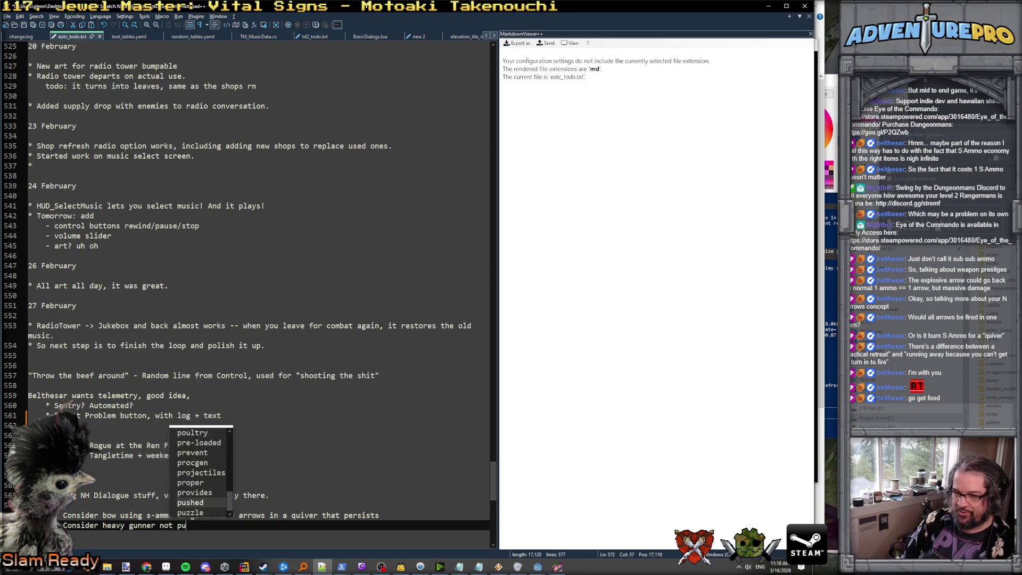
pyautogui.write('shing ')
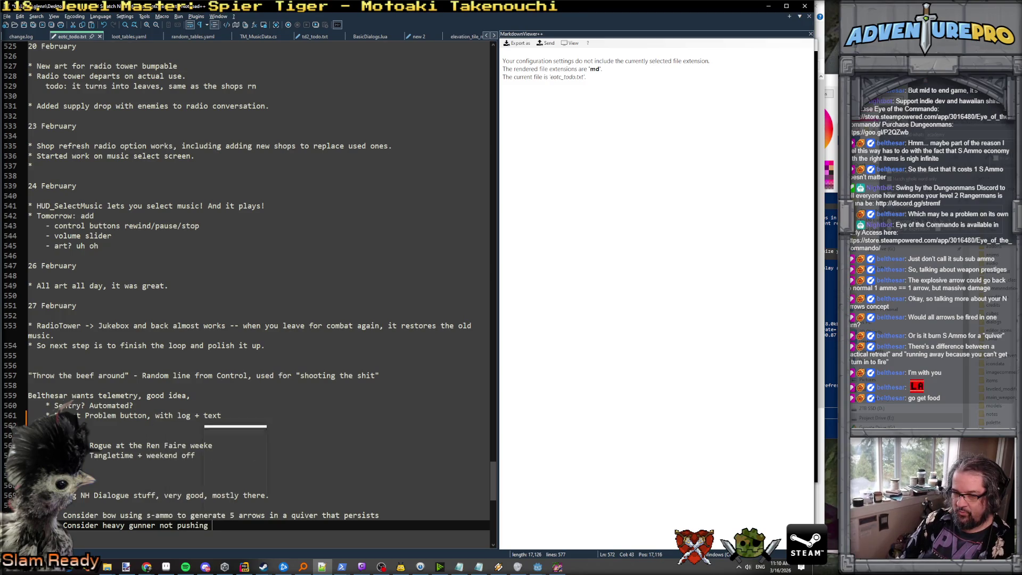
pyautogui.write('within two ')
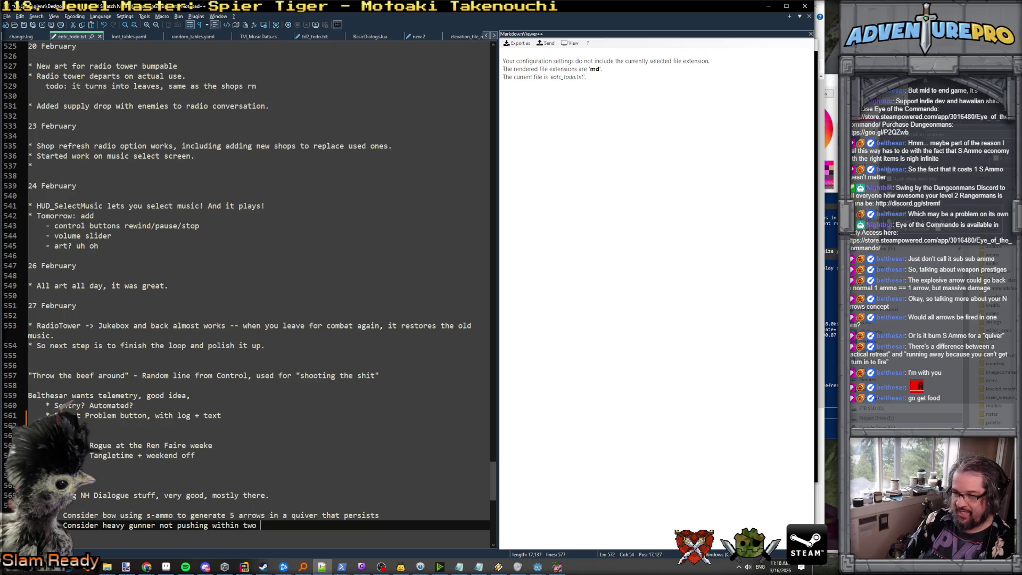
pyautogui.write('tiles of player, hangi')
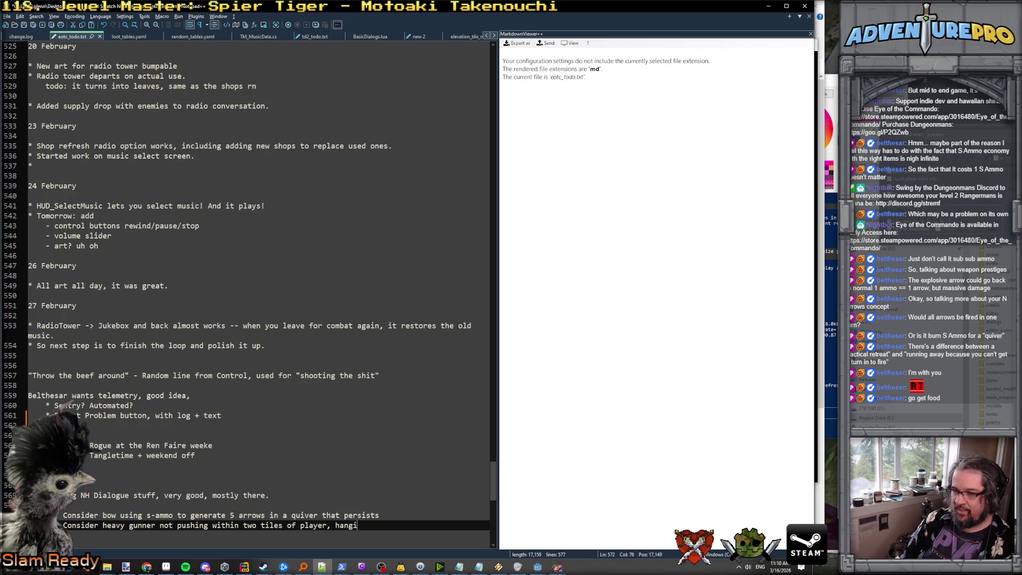
pyautogui.write('ng back and shoot')
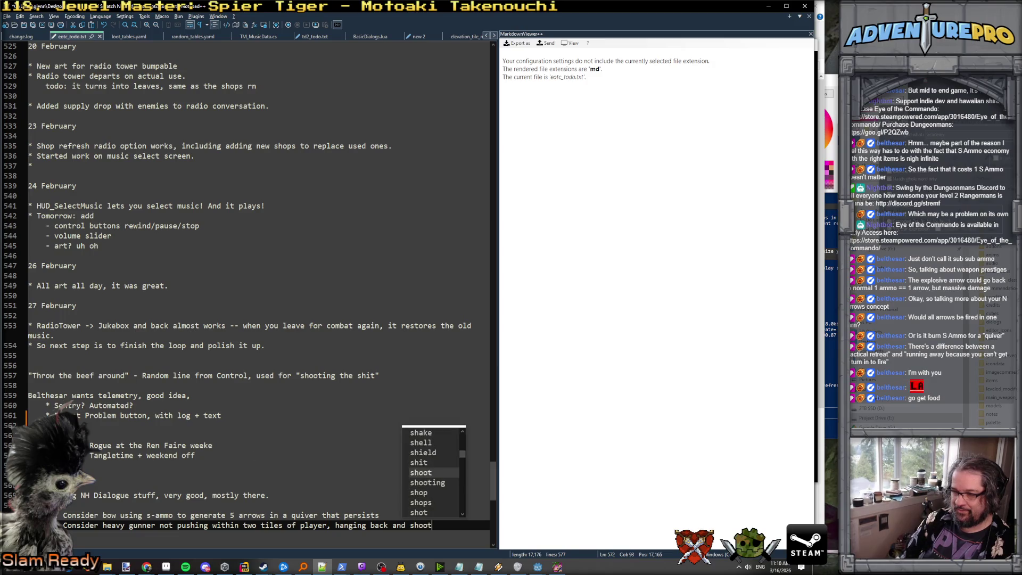
pyautogui.write('ing. More esting that way.')
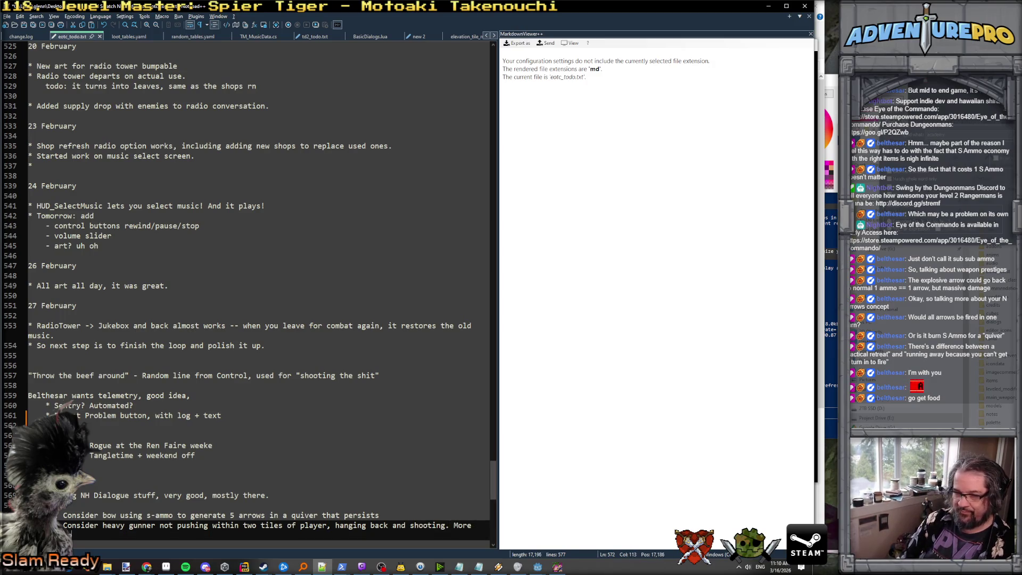
pyautogui.press('Return')
pyautogui.press('Return')
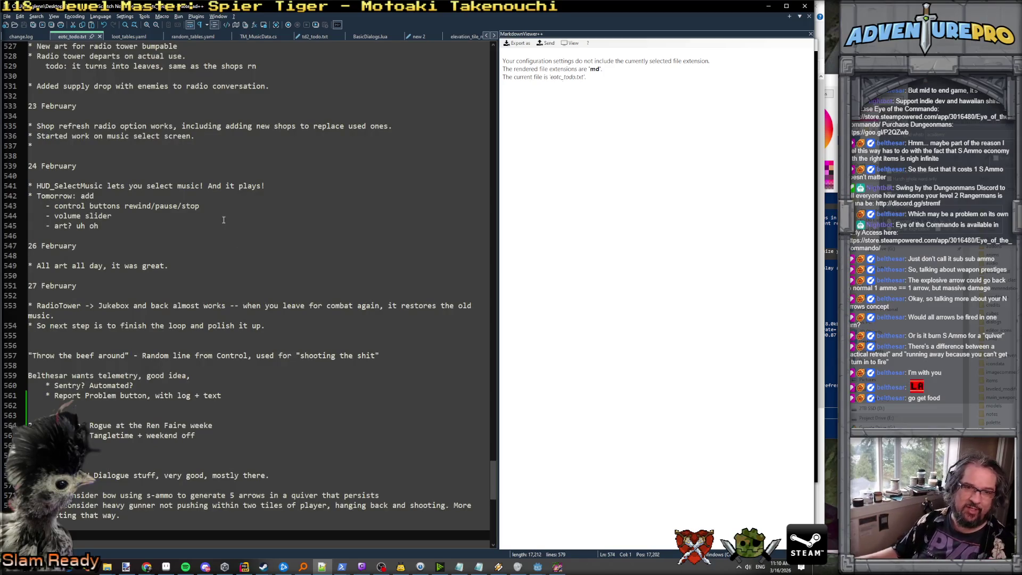
pyautogui.hotkey('alt', 'Tab')
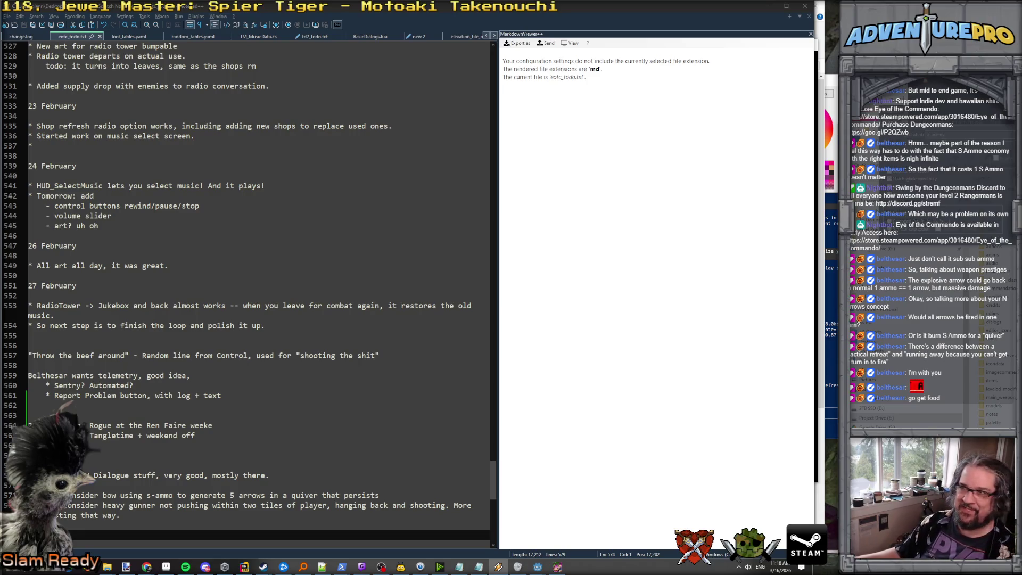
# Step: Look over the dated todo notes, then raise the game's Game Over window (score 620) and close it
pyautogui.scroll(-3, 277, 354)
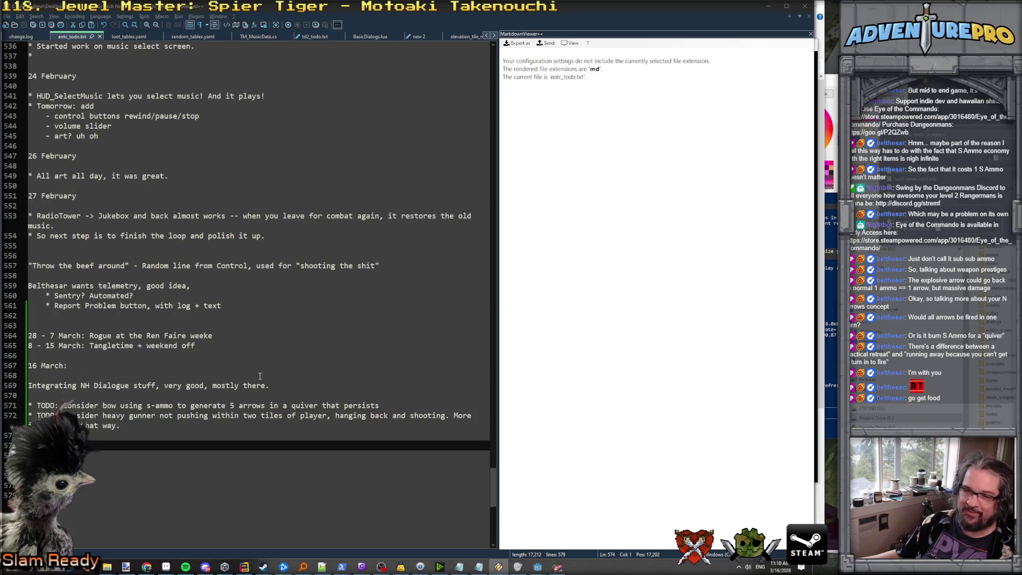
pyautogui.click(159, 422)
pyautogui.scroll(2, 170, 412)
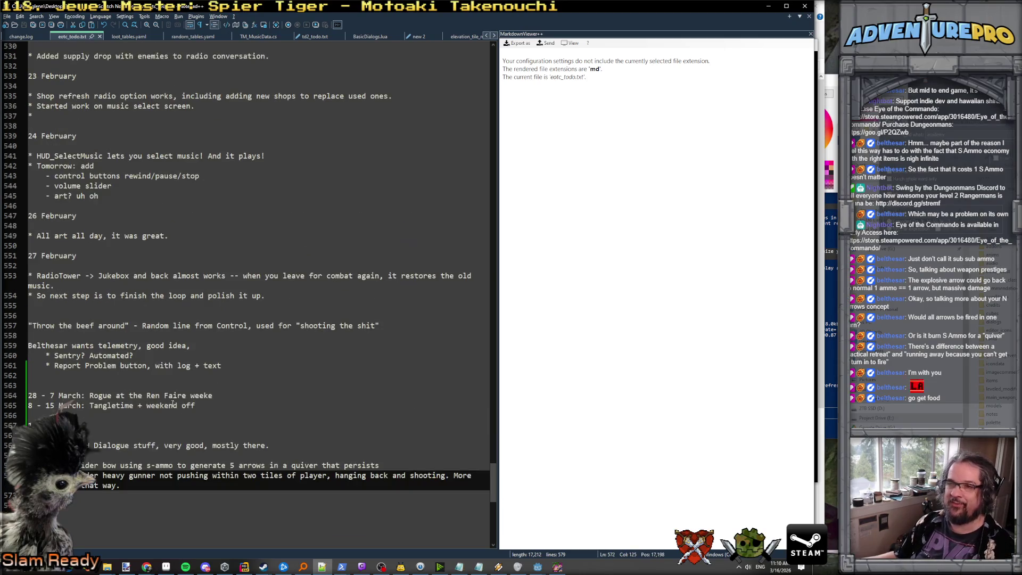
pyautogui.click(175, 396)
pyautogui.scroll(7, 175, 407)
pyautogui.scroll(-13, 199, 371)
pyautogui.click(181, 326)
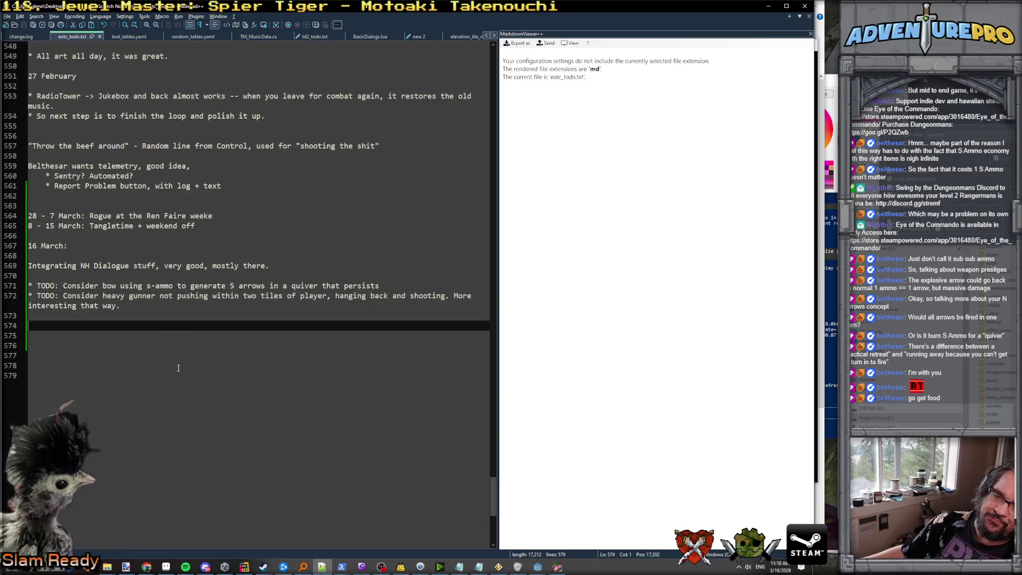
pyautogui.scroll(16, 156, 430)
pyautogui.scroll(-12, 156, 430)
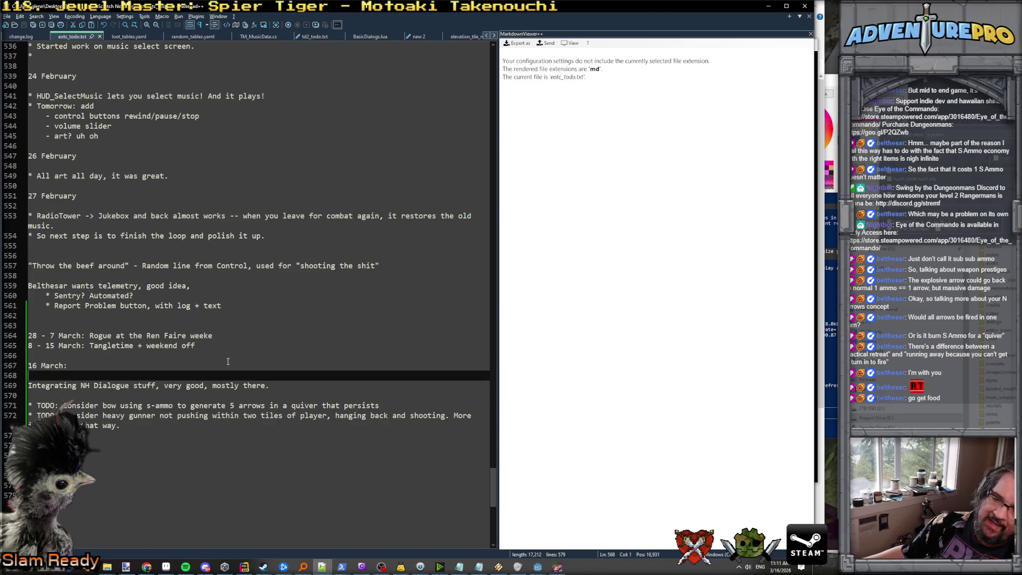
pyautogui.click(557, 567)
pyautogui.click(809, 48)
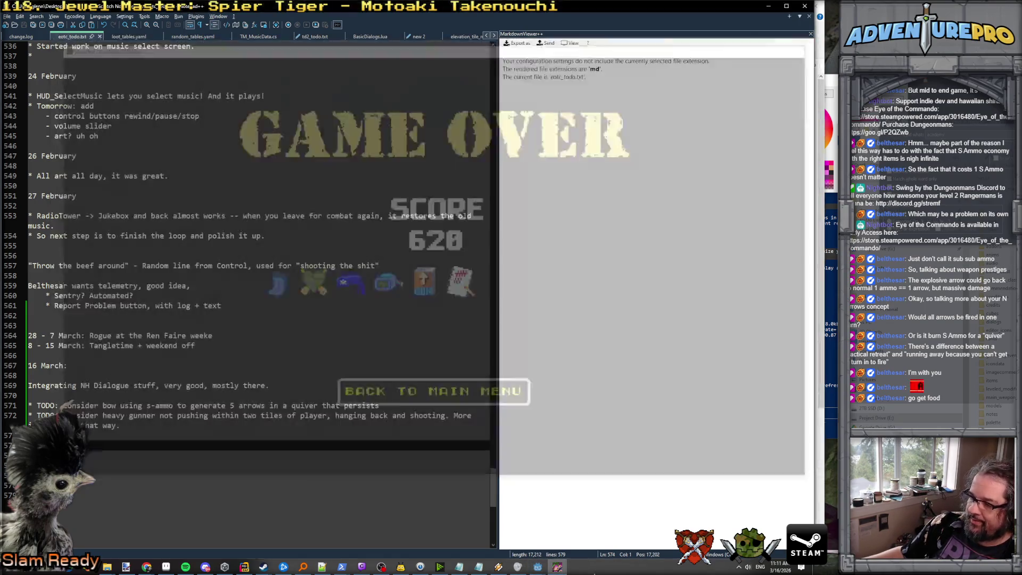
# Step: Return to the Godot editor and launch a fresh debug build of the game with F5
pyautogui.moveTo(538, 565)
pyautogui.click(560, 550)
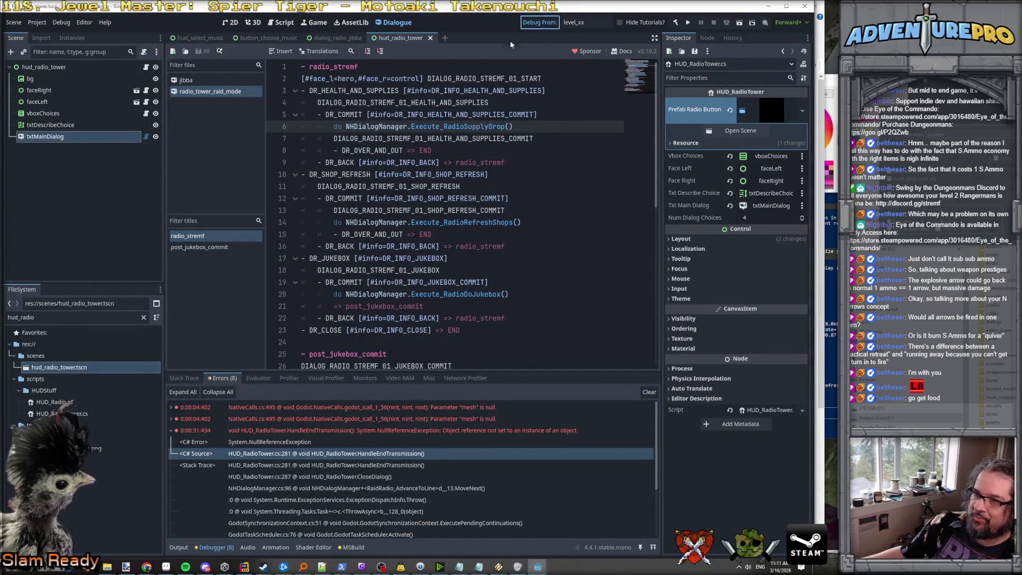
pyautogui.press('F5')
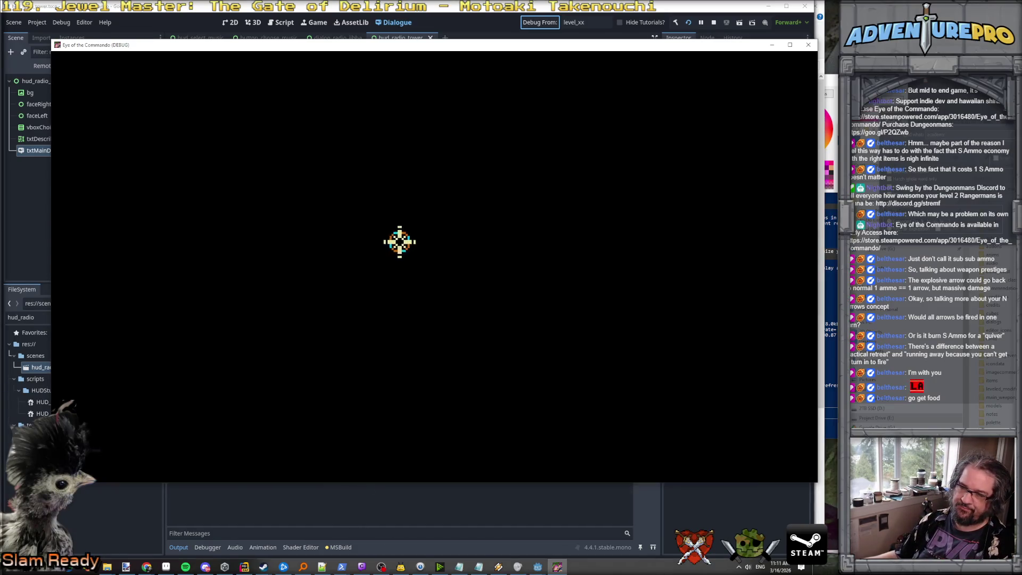
# Step: Run the TESTNHRADIO console command, then choose JUKEBOX and GO! to reach the song list
pyautogui.write('TEST')
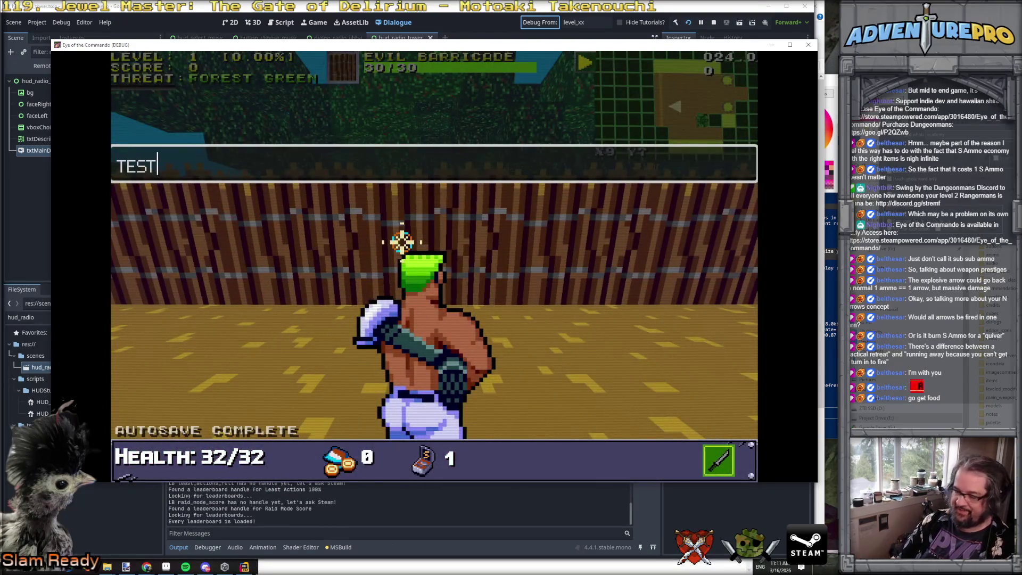
pyautogui.write('NHRADIO')
pyautogui.press('Return')
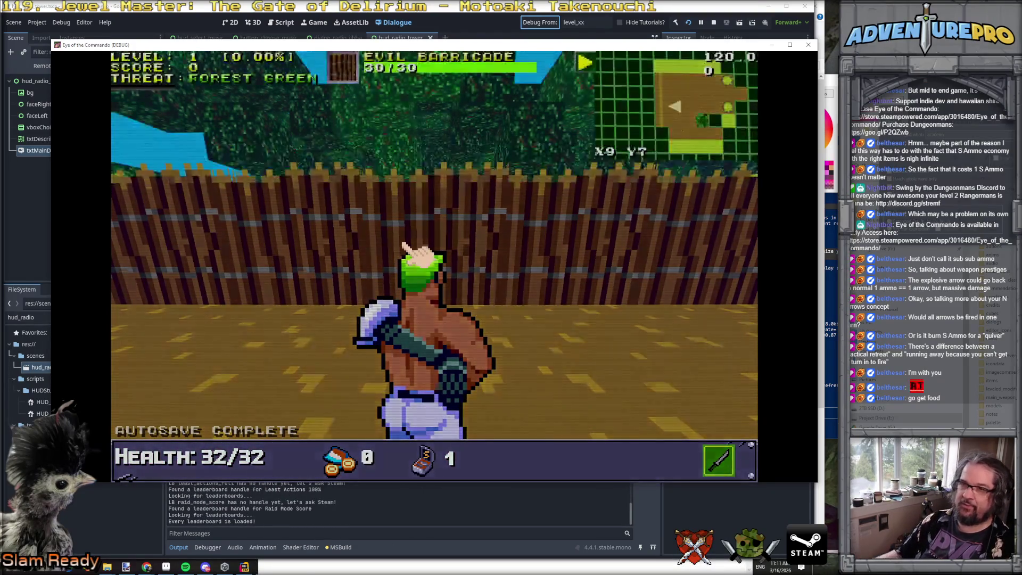
pyautogui.click(408, 157)
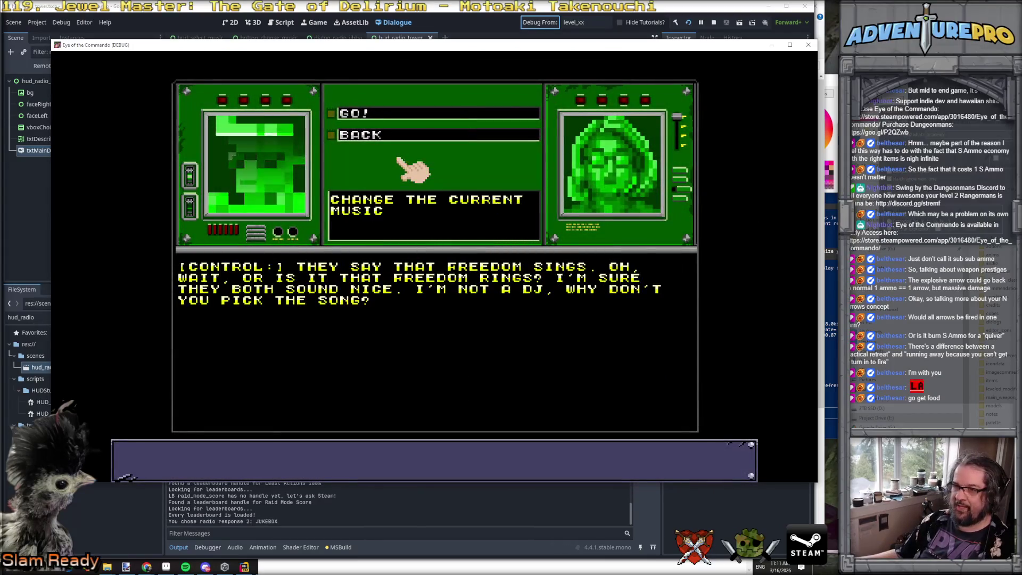
pyautogui.click(394, 115)
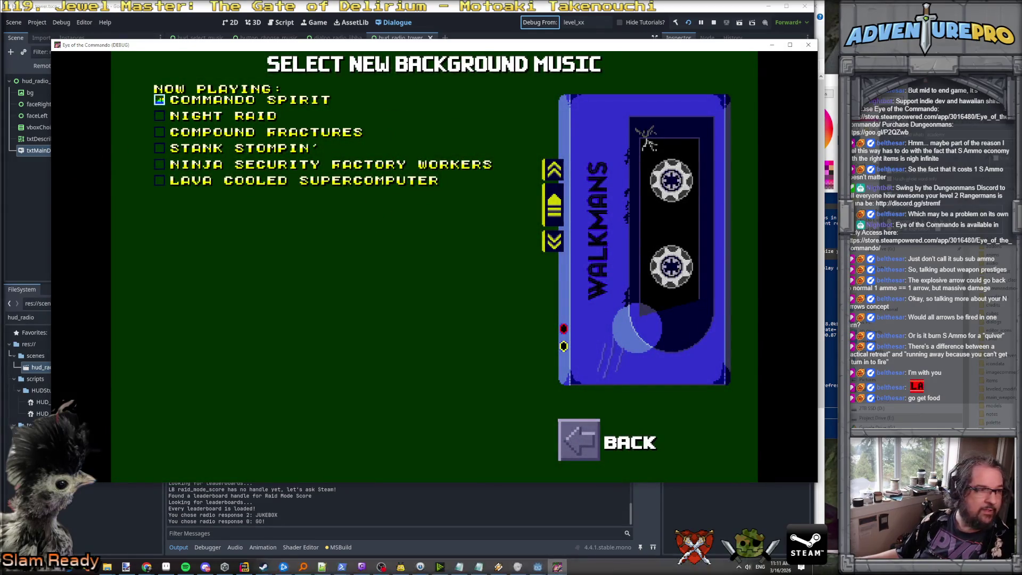
# Step: Play Night Raid, Compound Fractures, Stank Stompin', Ninja Security Factory Workers and Lava Cooled Supercomputer, then Commando Spirit, and go back
pyautogui.click(238, 123)
pyautogui.click(237, 136)
pyautogui.click(240, 150)
pyautogui.click(243, 166)
pyautogui.click(248, 183)
pyautogui.click(250, 103)
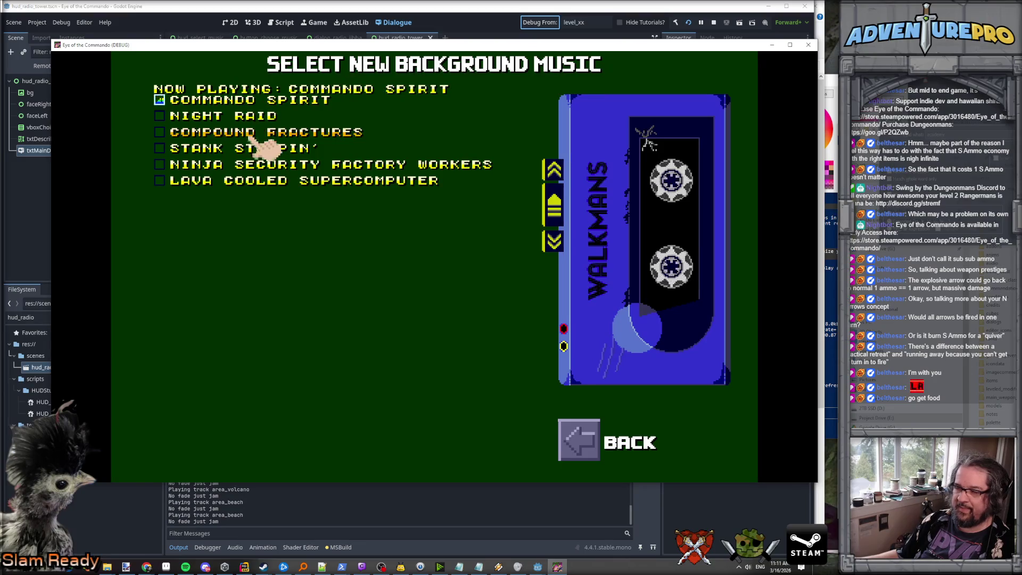
pyautogui.click(580, 439)
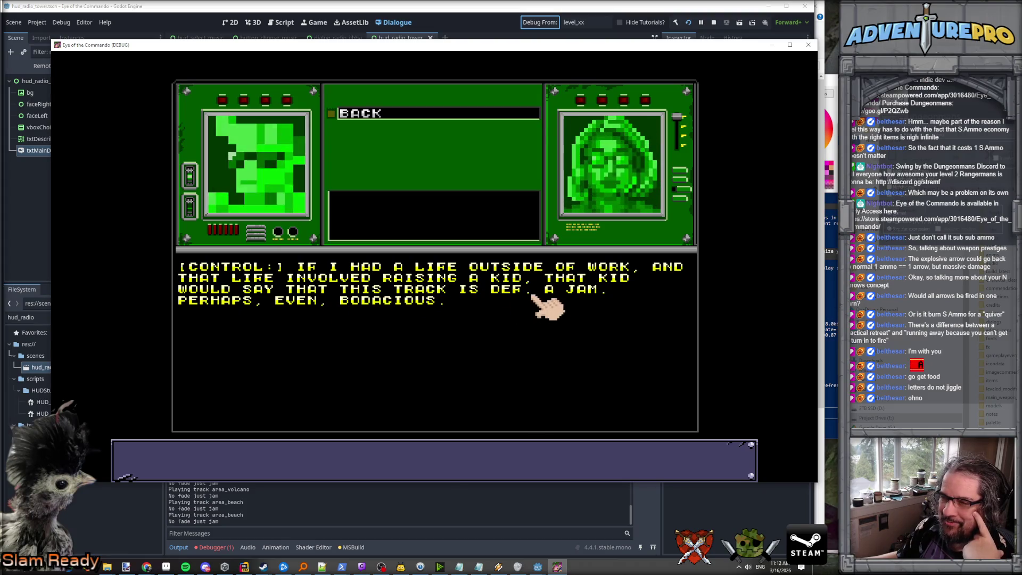
# Step: Reopen the jukebox, try Compound Fractures and Ninja Security Factory Workers, then leave the song picker
pyautogui.click(374, 114)
pyautogui.click(379, 160)
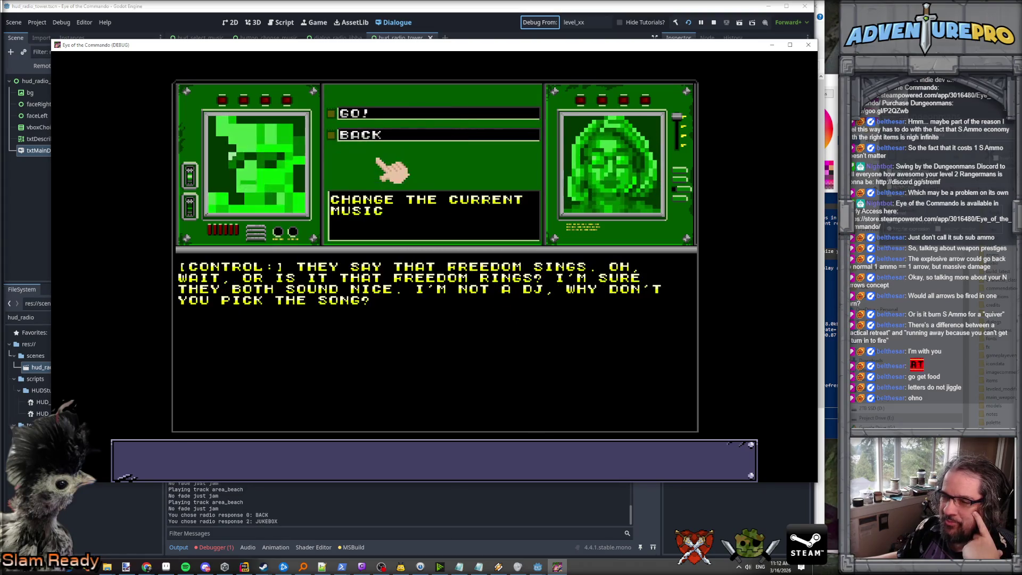
pyautogui.click(385, 116)
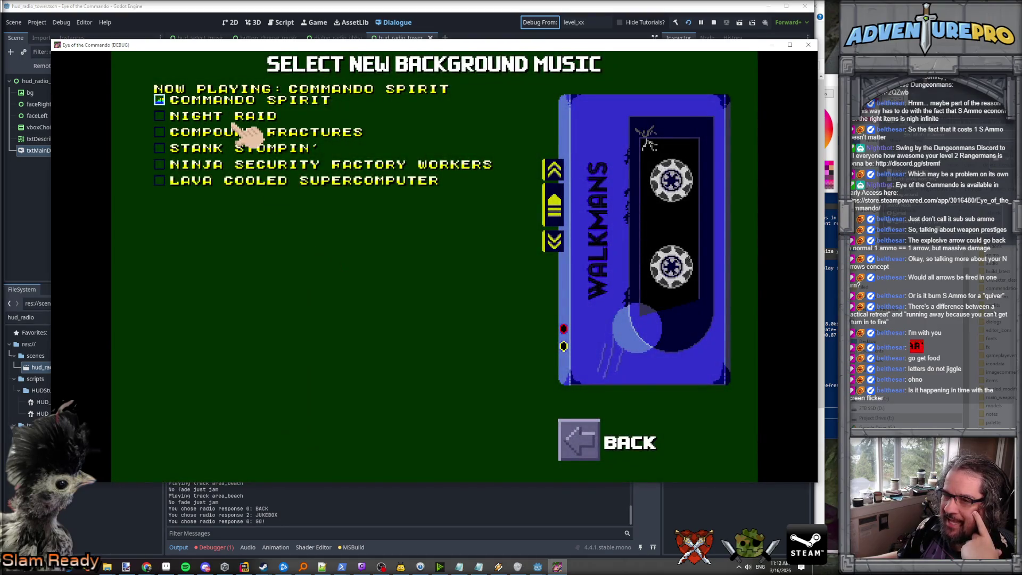
pyautogui.click(237, 132)
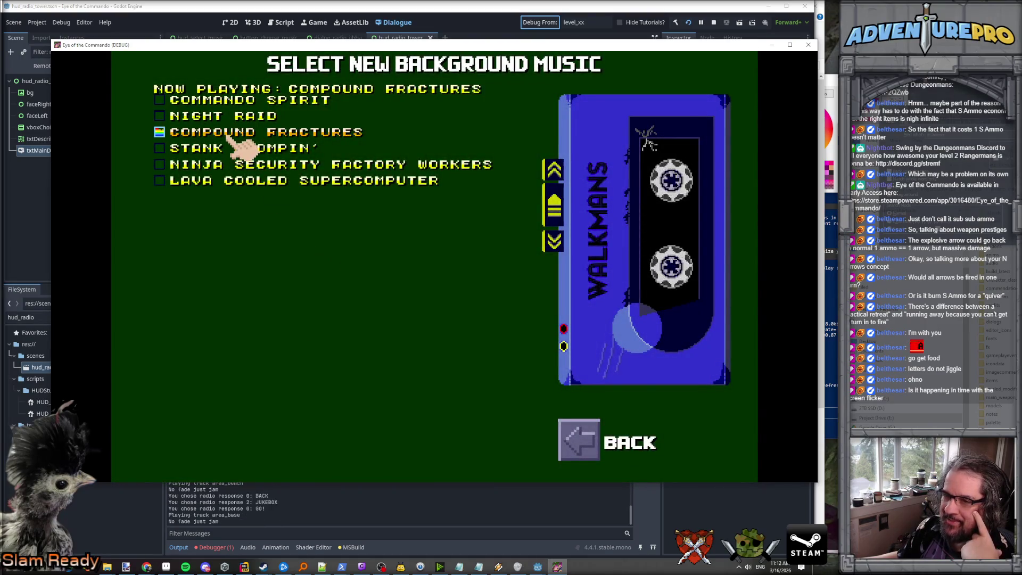
pyautogui.click(240, 164)
pyautogui.click(593, 447)
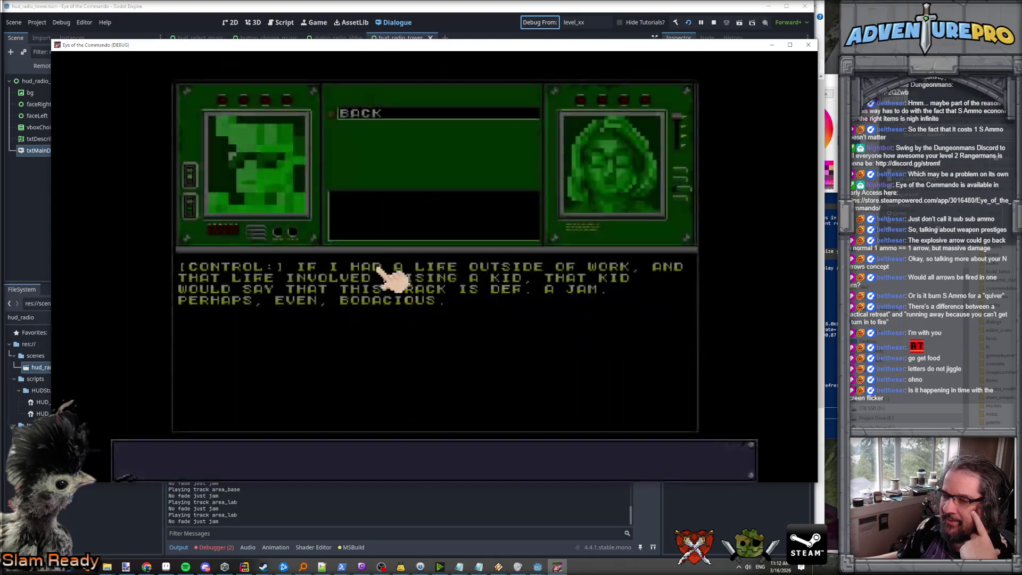
# Step: Close the radio dialog, visit the pause options and resume, then open the debug console
pyautogui.click(379, 116)
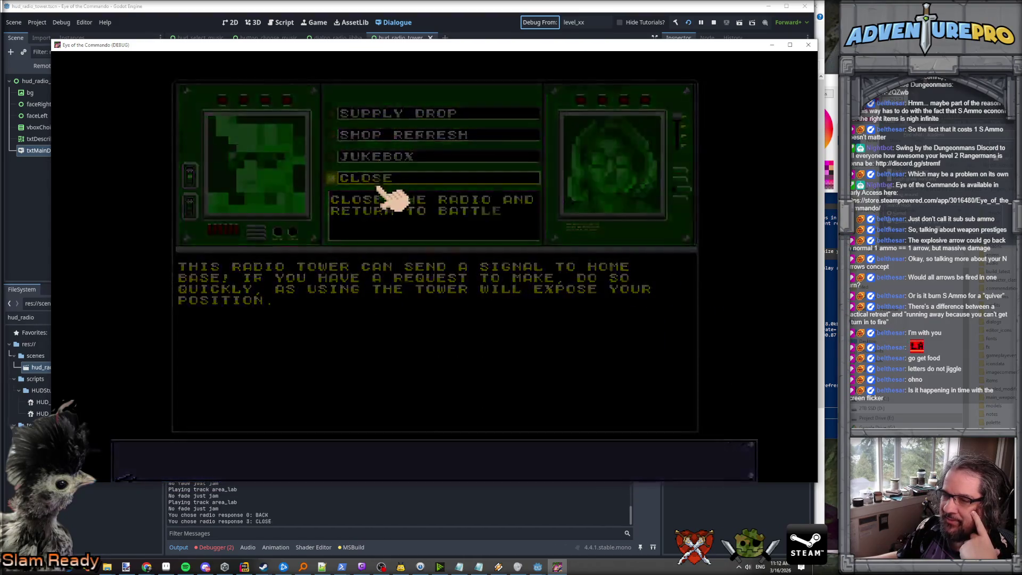
pyautogui.click(380, 177)
pyautogui.press('Escape')
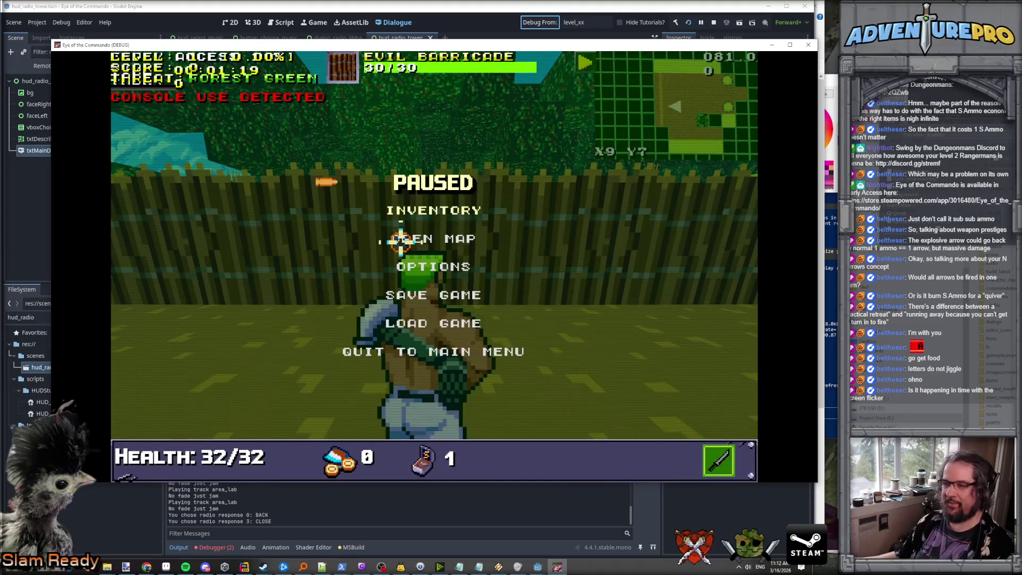
pyautogui.click(433, 265)
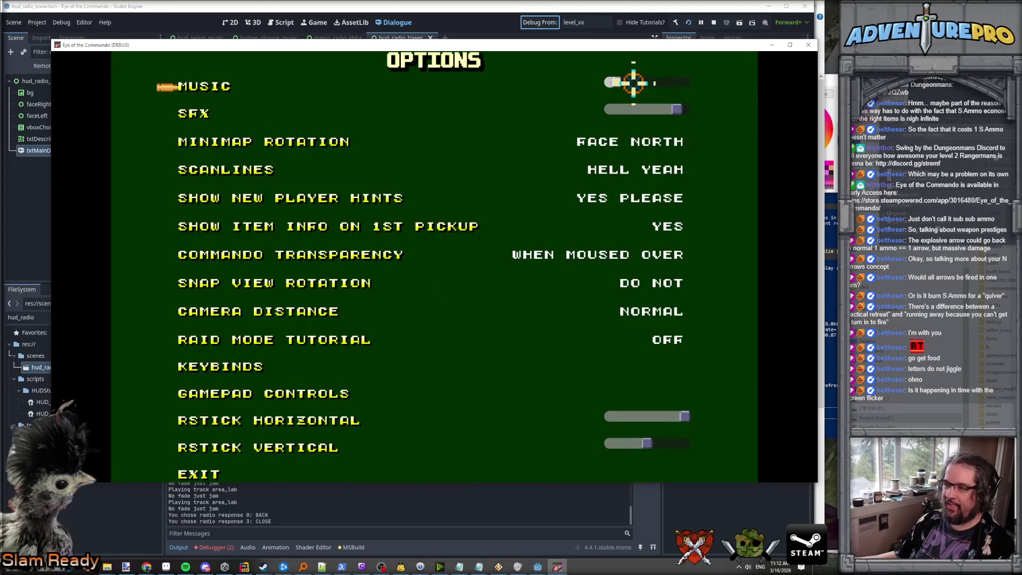
pyautogui.press('Escape')
pyautogui.press('Escape')
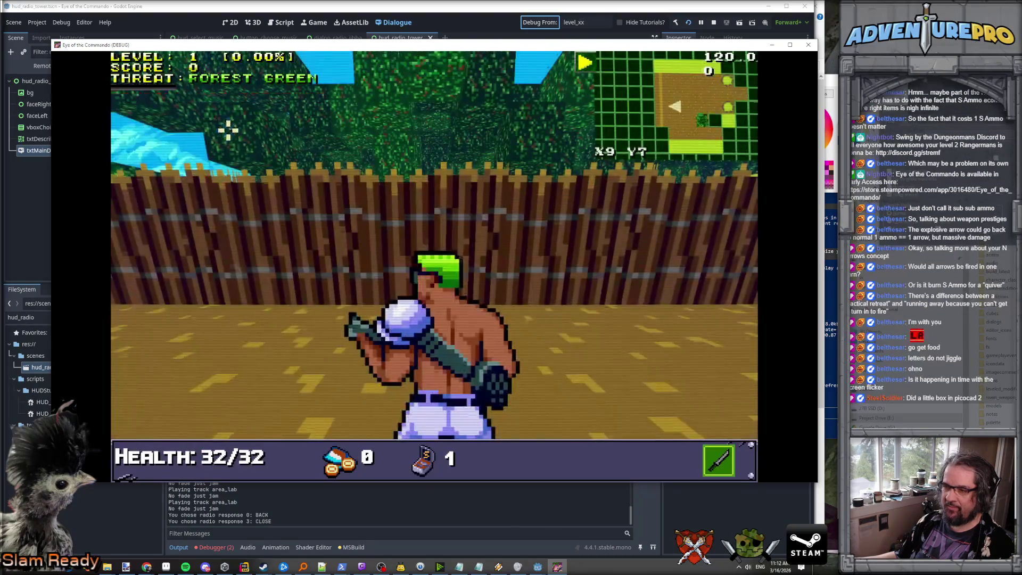
pyautogui.press('`')
pyautogui.write('TESTNHRADIO')
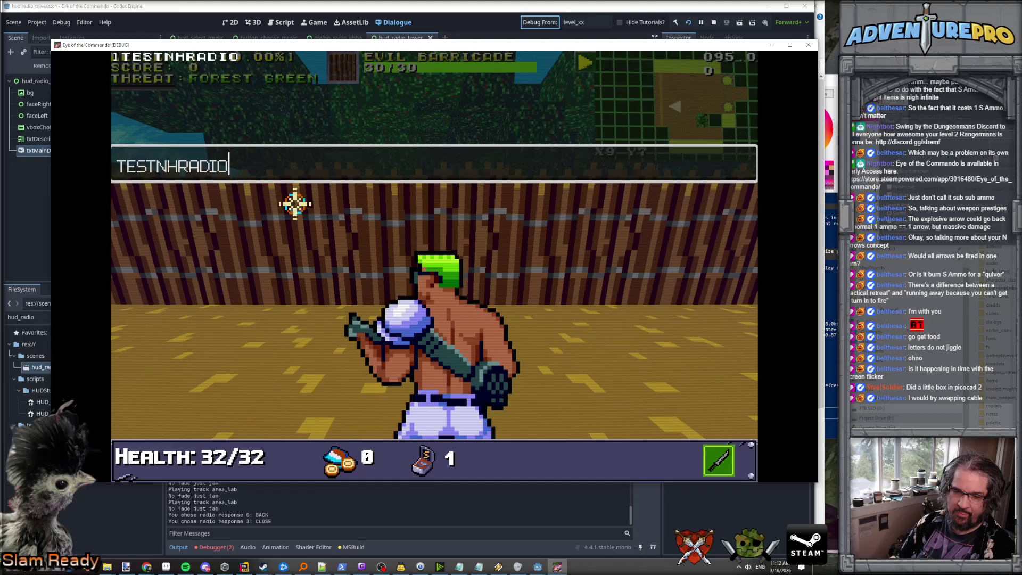
# Step: Run TESTNHRADIO and go through JUKEBOX and GO! to the music select screen
pyautogui.press('Return')
pyautogui.press('`')
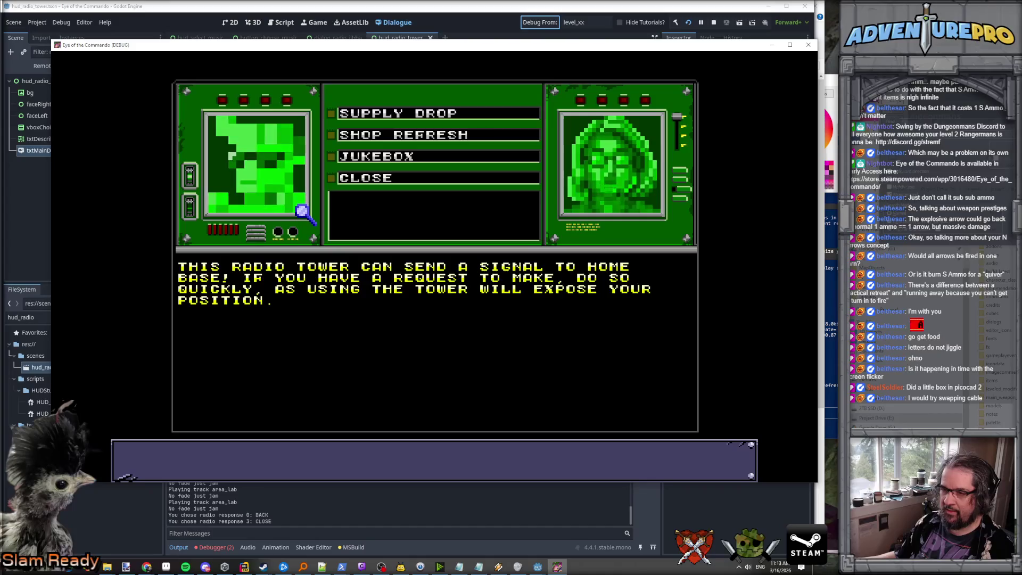
pyautogui.click(391, 157)
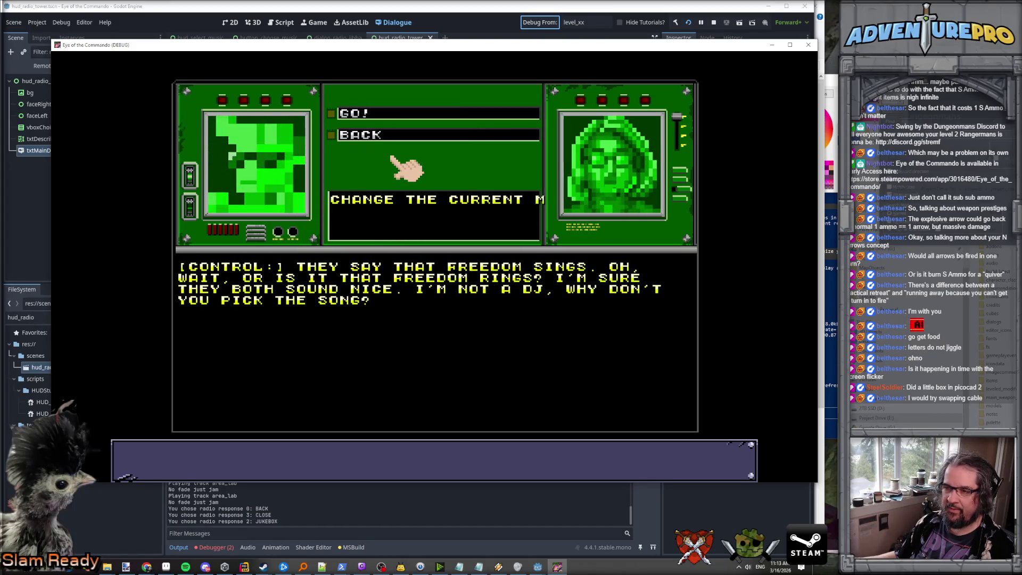
pyautogui.click(375, 115)
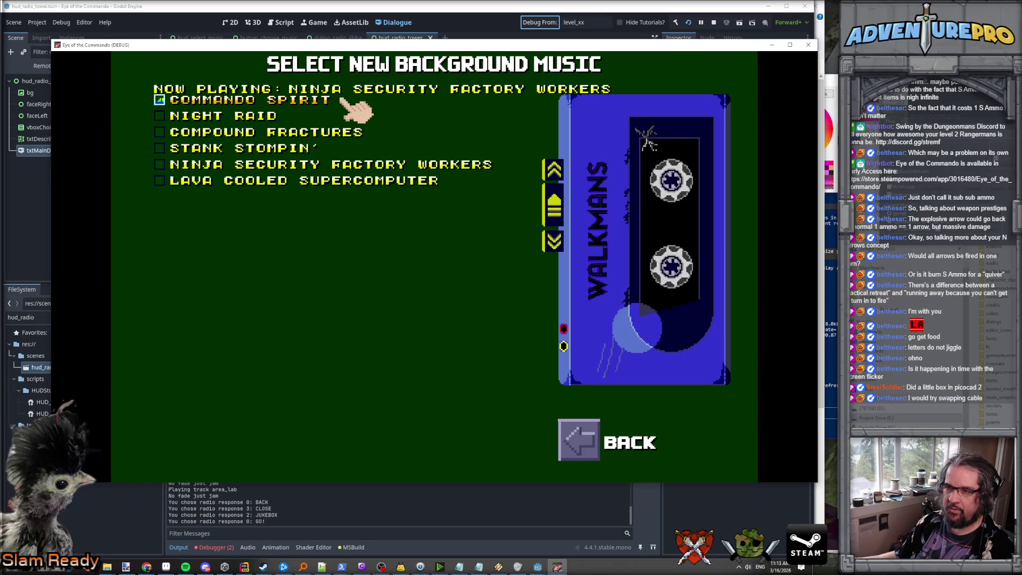
# Step: Cycle tracks with the list and up/down arrows, testing wraparound, ending on Stank Stompin'
pyautogui.click(282, 160)
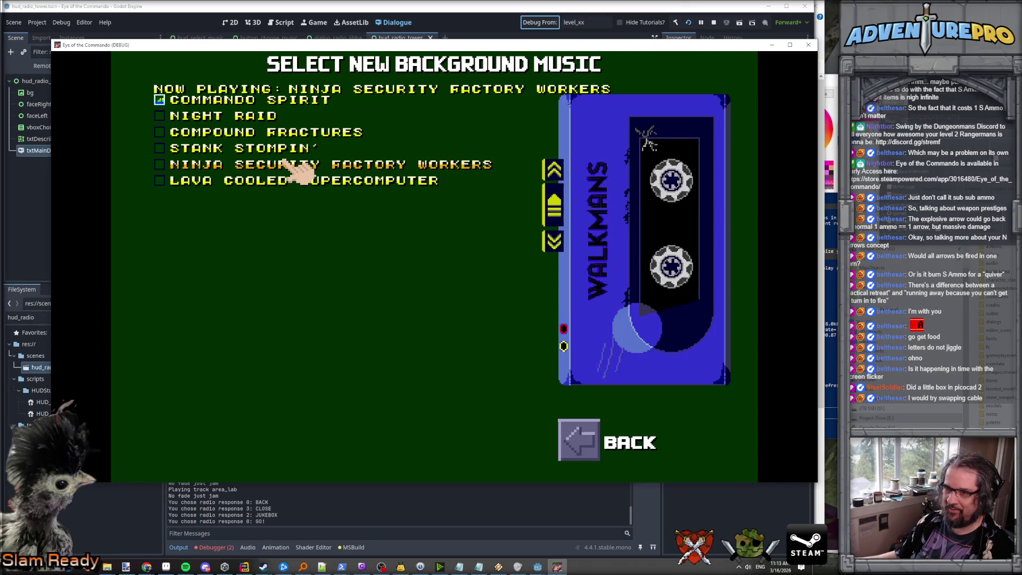
pyautogui.click(281, 150)
pyautogui.click(281, 134)
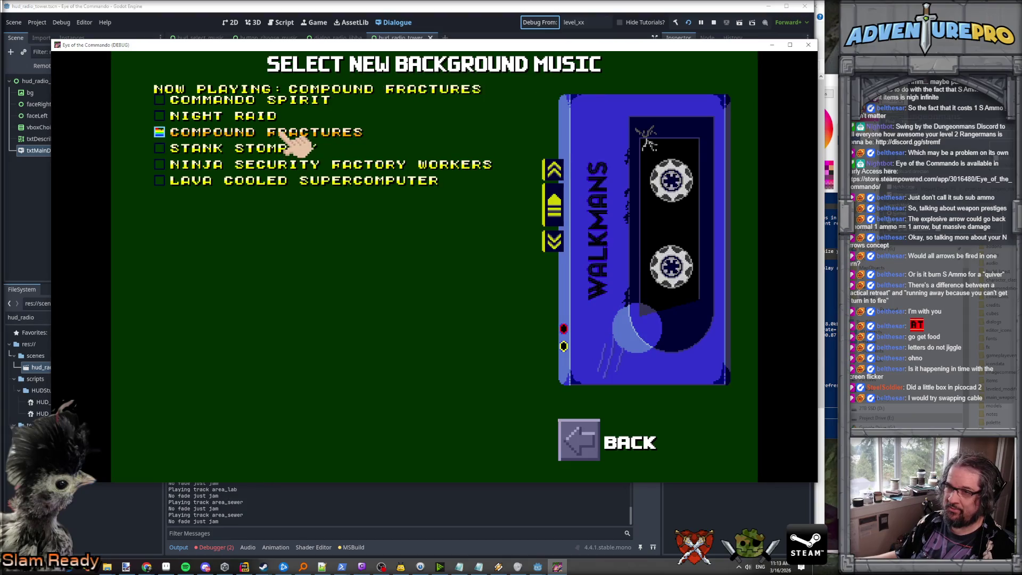
pyautogui.click(274, 119)
pyautogui.click(272, 101)
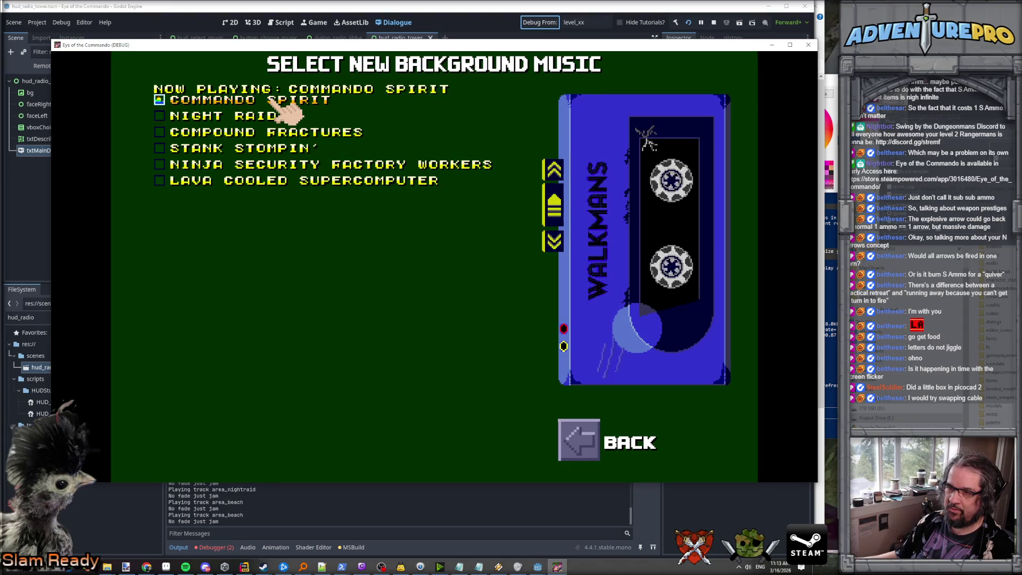
pyautogui.click(303, 181)
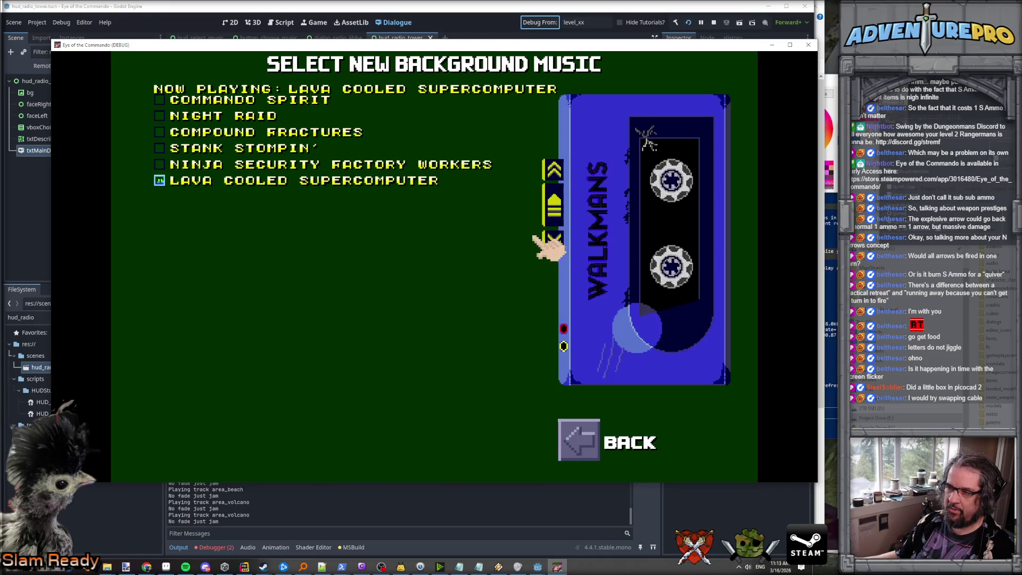
pyautogui.click(553, 240)
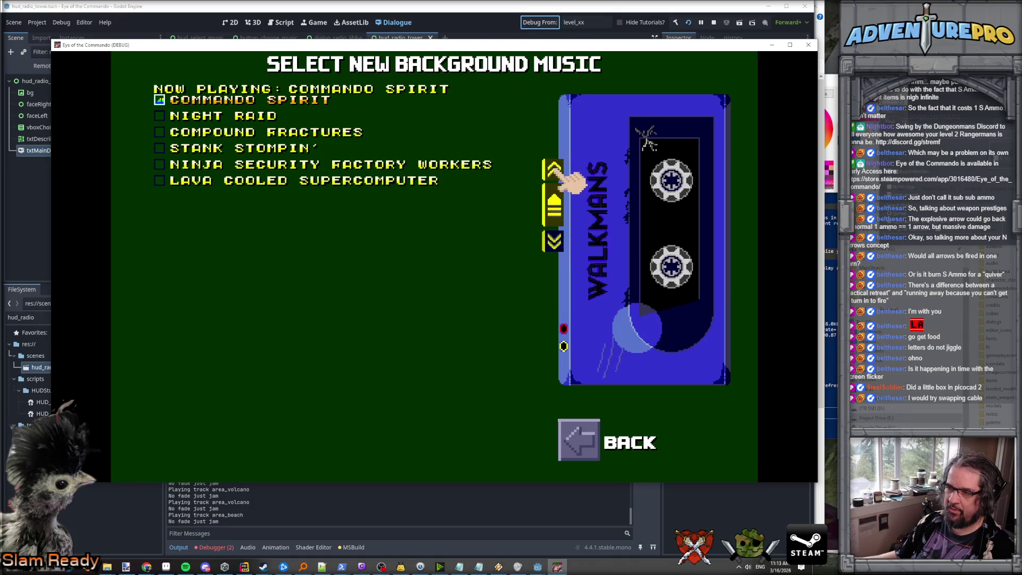
pyautogui.click(556, 170)
pyautogui.click(555, 170)
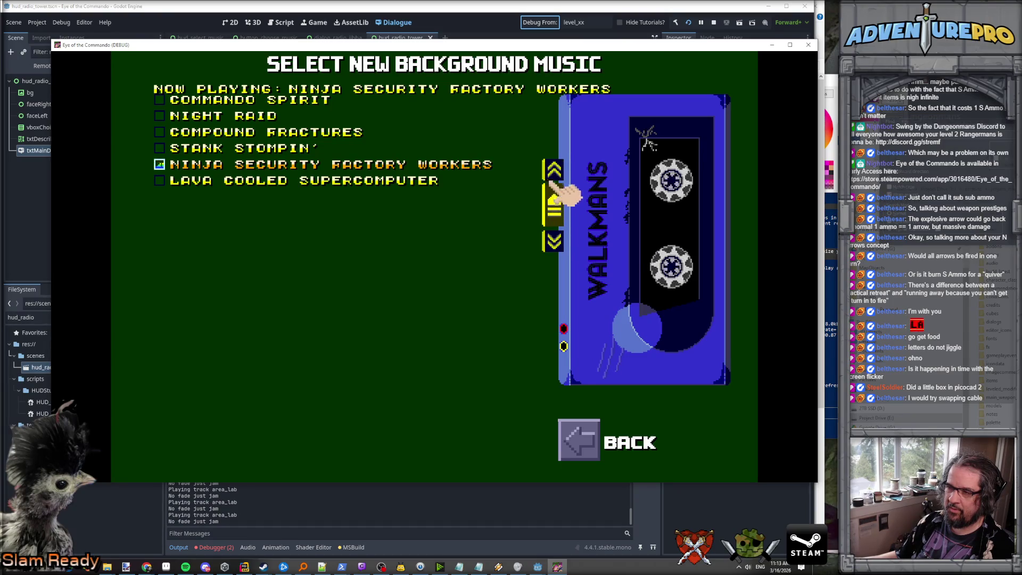
pyautogui.click(556, 175)
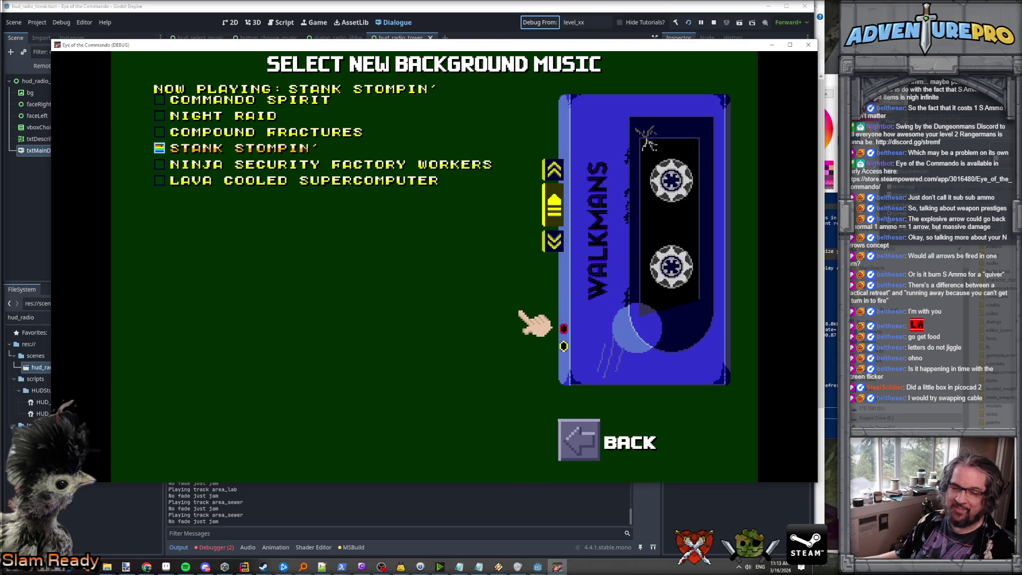
# Step: Leave the music screen, close the radio, and shoot the Evil Barricade twice to destroy it
pyautogui.click(604, 459)
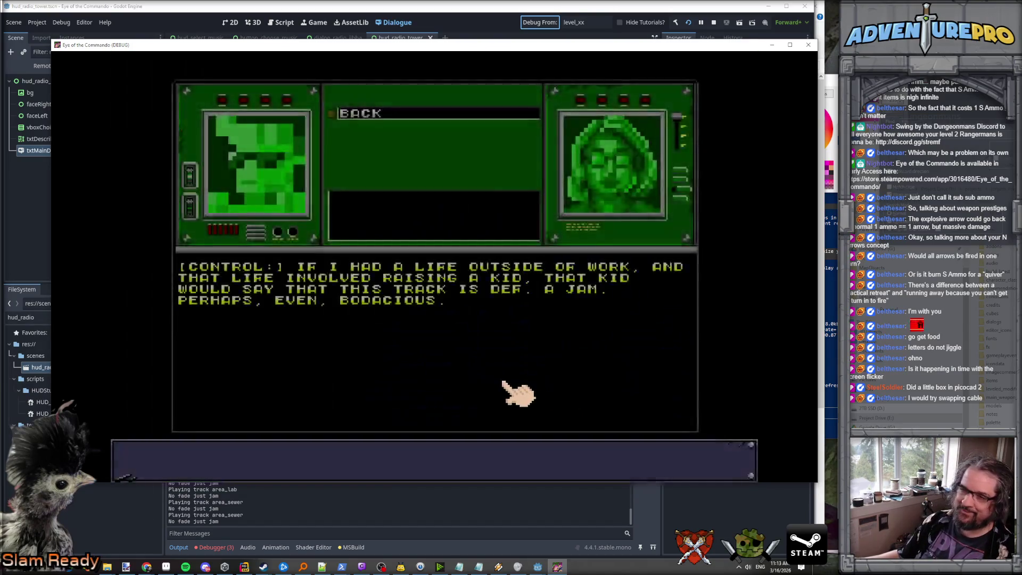
pyautogui.click(387, 117)
pyautogui.click(388, 179)
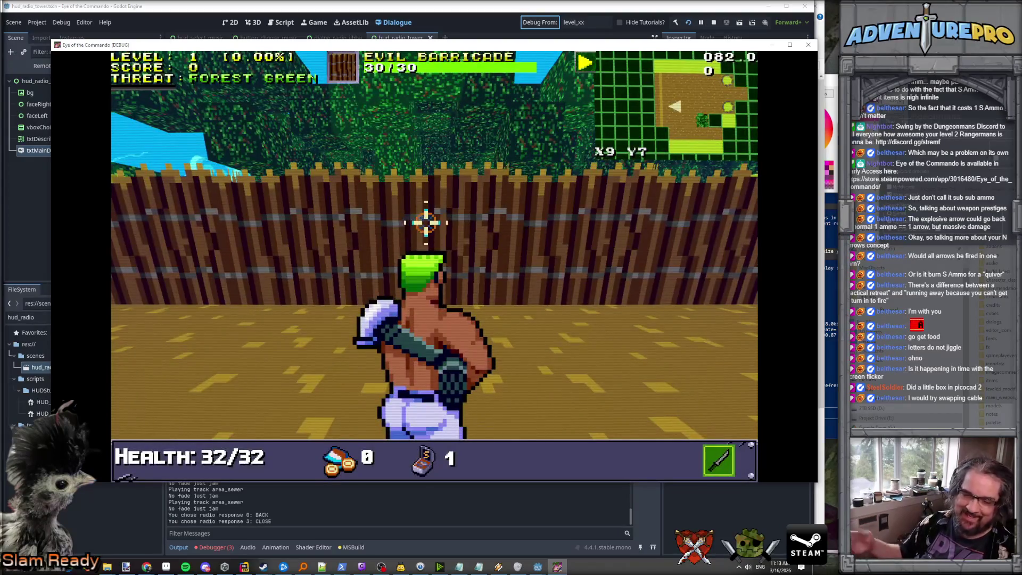
pyautogui.click(426, 223)
pyautogui.click(426, 222)
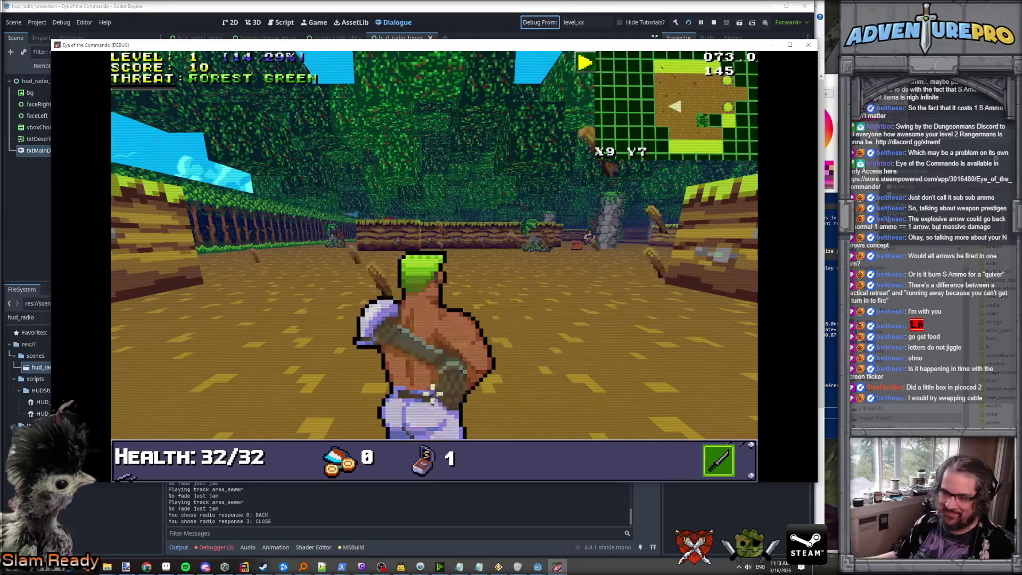
# Step: Stop the running game and select the third error in Godot's debugger
pyautogui.press('F8')
pyautogui.click(216, 547)
pyautogui.click(246, 430)
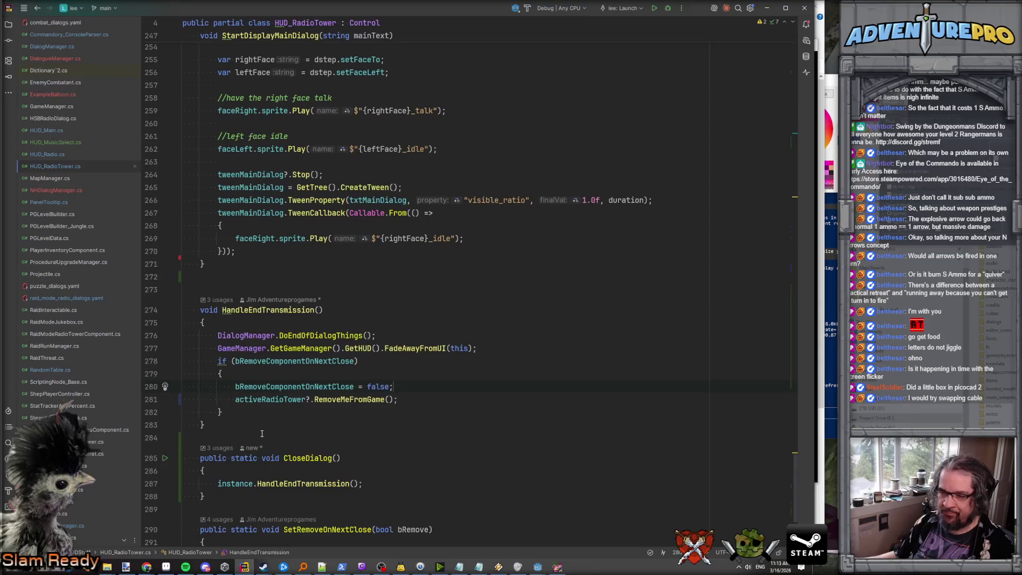
# Step: Follow the ResumeConversationFromJukebox stack line into HUD_RadioTower.cs, then bring up the Notepad++ todo notes
pyautogui.hotkey('alt', 'Tab')
pyautogui.click(184, 465)
pyautogui.hotkey('alt', 'Tab')
pyautogui.click(379, 477)
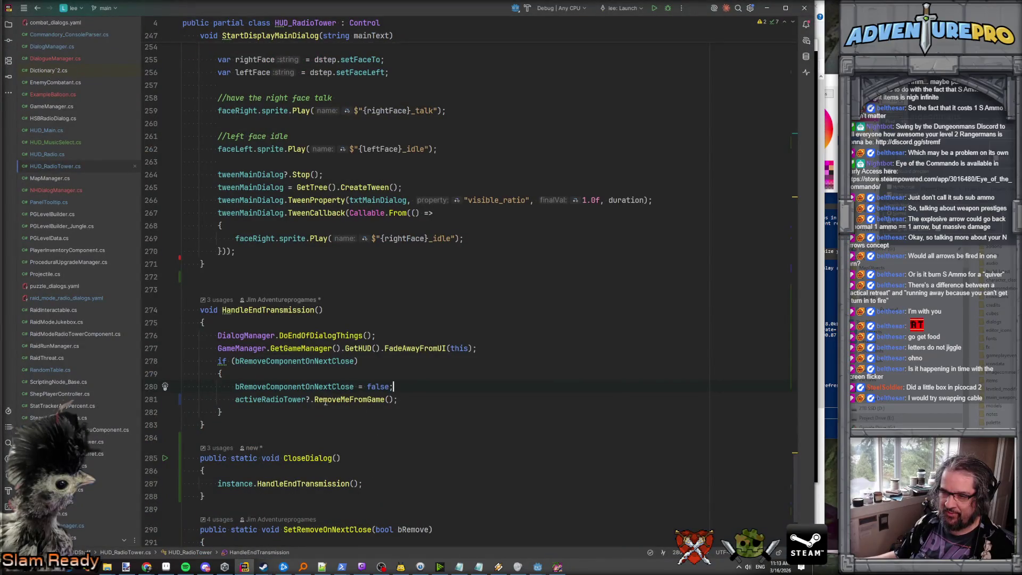
pyautogui.hotkey('alt', 'Tab')
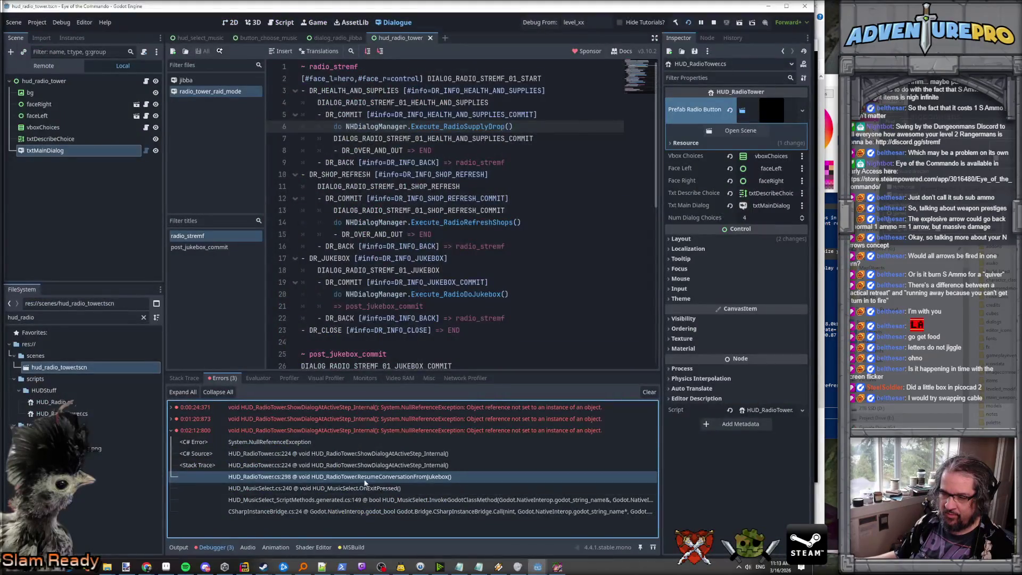
pyautogui.hotkey('alt', 'Tab')
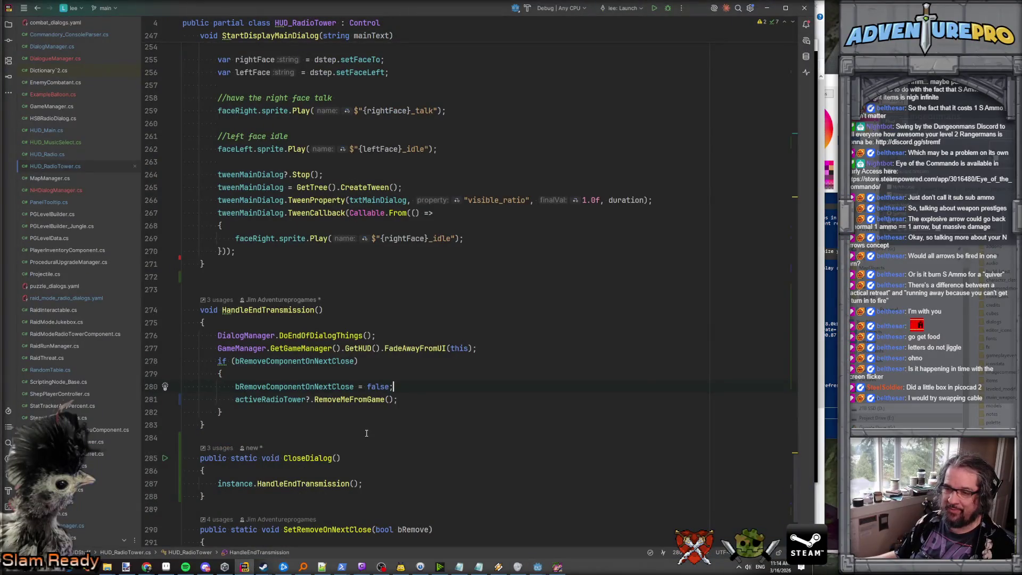
pyautogui.hotkey('alt', 'Tab')
pyautogui.click(321, 568)
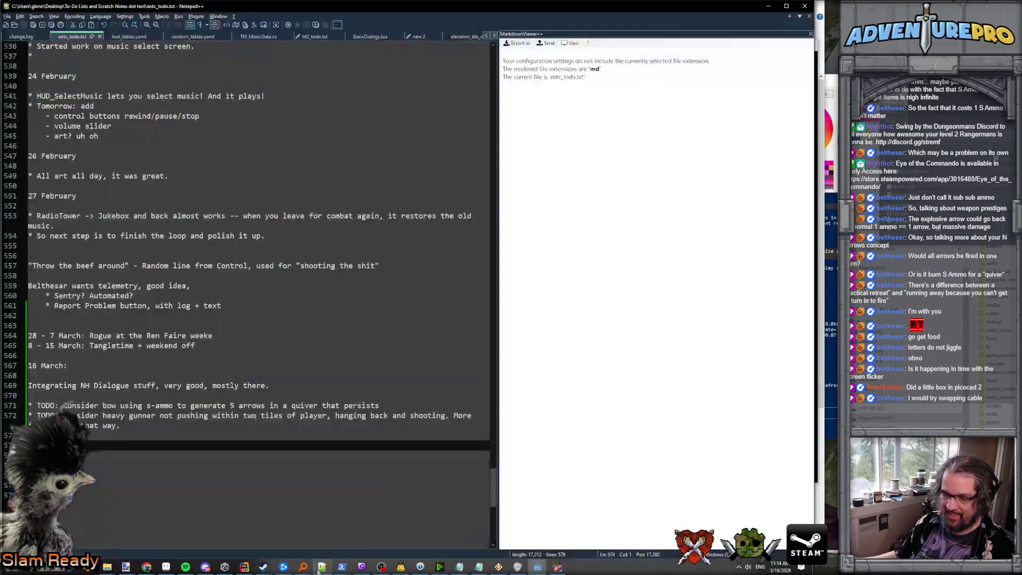
# Step: Begin a new TODO bullet at line 573 of eotc_todo.txt about the resume bug
pyautogui.click(178, 435)
pyautogui.write('* T')
pyautogui.press('Return')
pyautogui.write('* TO')
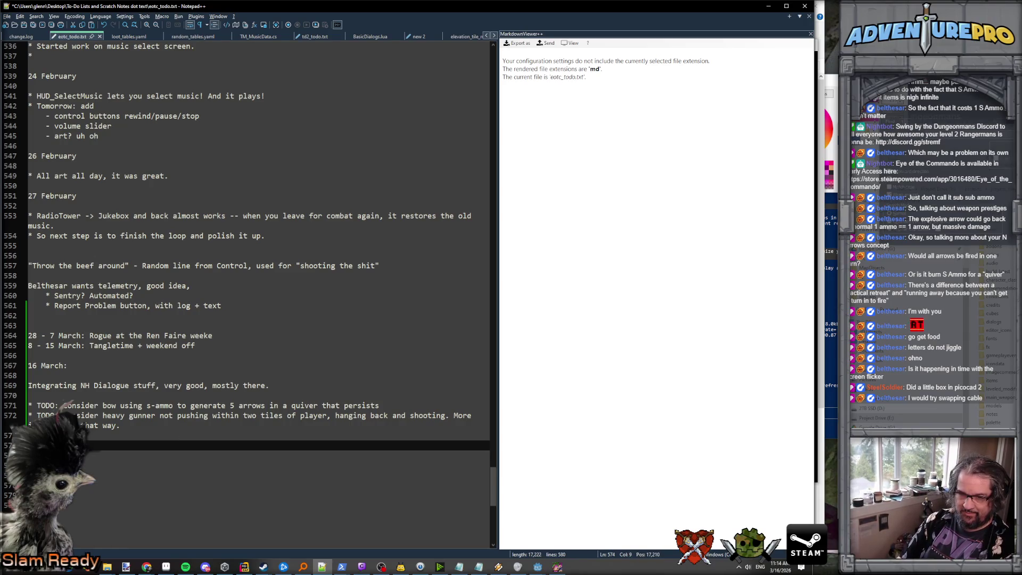
pyautogui.write('s resume')
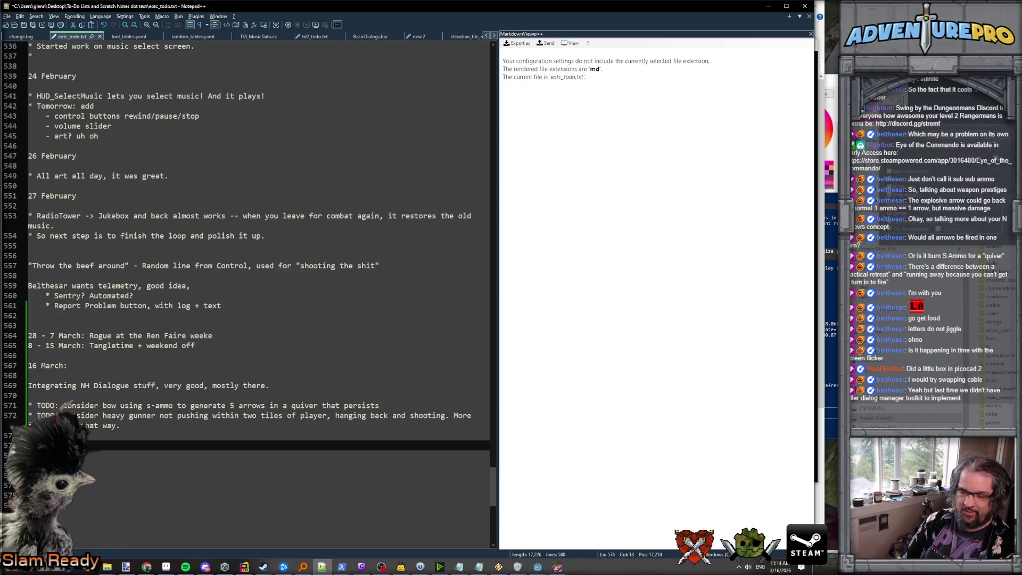